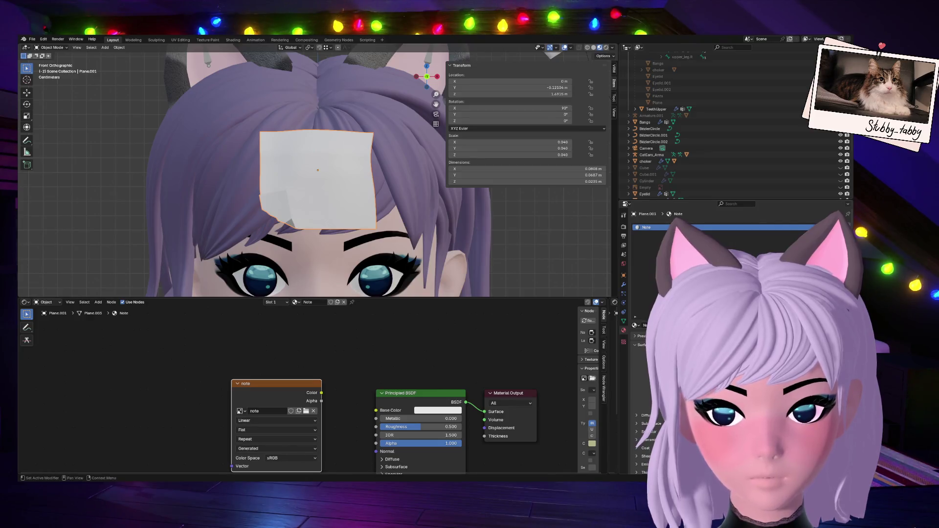
Link the note Image Texture's Color output to the Principled BSDF Base Color, then return to Object Mode.
{"action": "key", "text": "Tab"}
{"action": "key", "text": "a"}
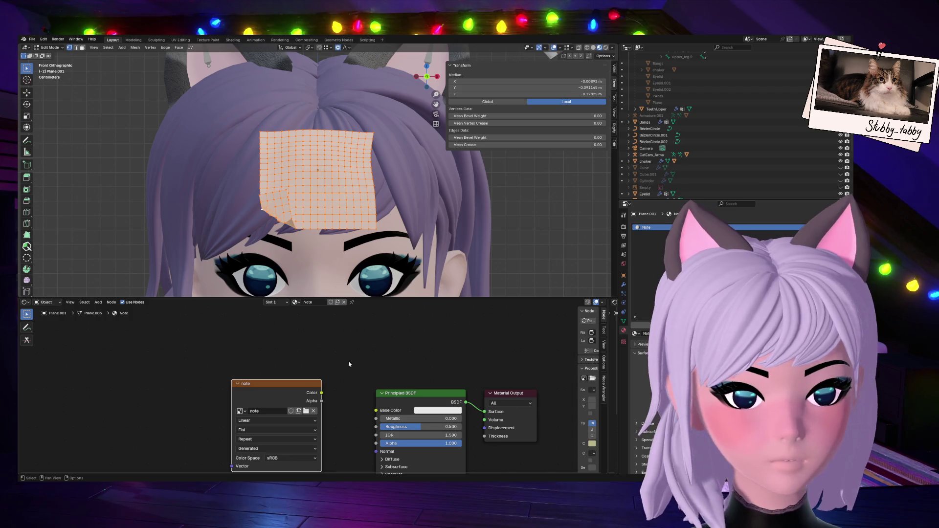
{"action": "left_click_drag", "start_coordinate": [322, 393], "coordinate": [376, 411]}
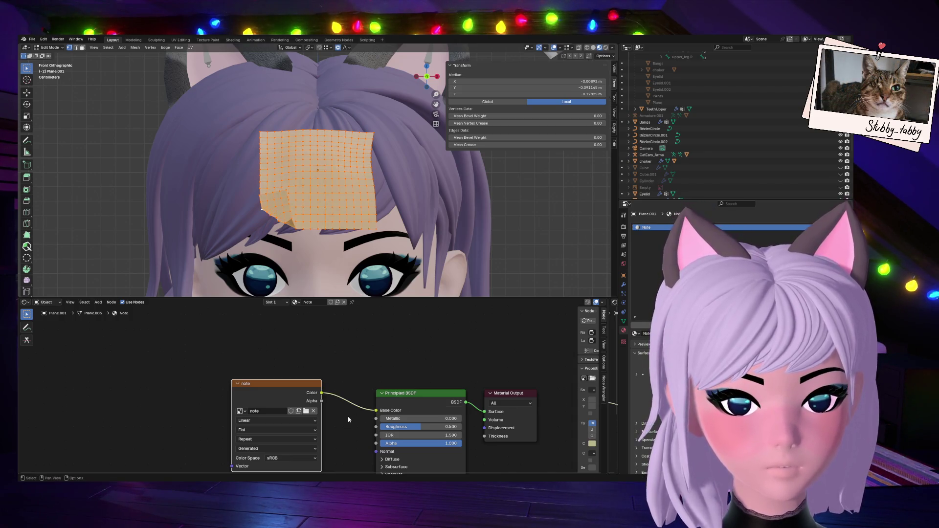
{"action": "key", "text": "Tab"}
{"action": "scroll", "coordinate": [433, 222], "scroll_direction": "down", "scroll_amount": 3}
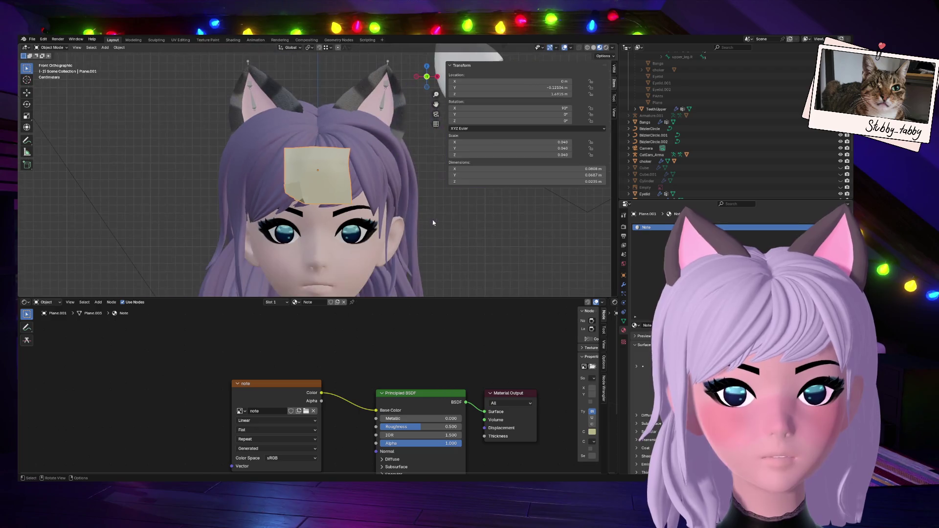
{"action": "scroll", "coordinate": [368, 204], "scroll_direction": "up", "scroll_amount": 2}
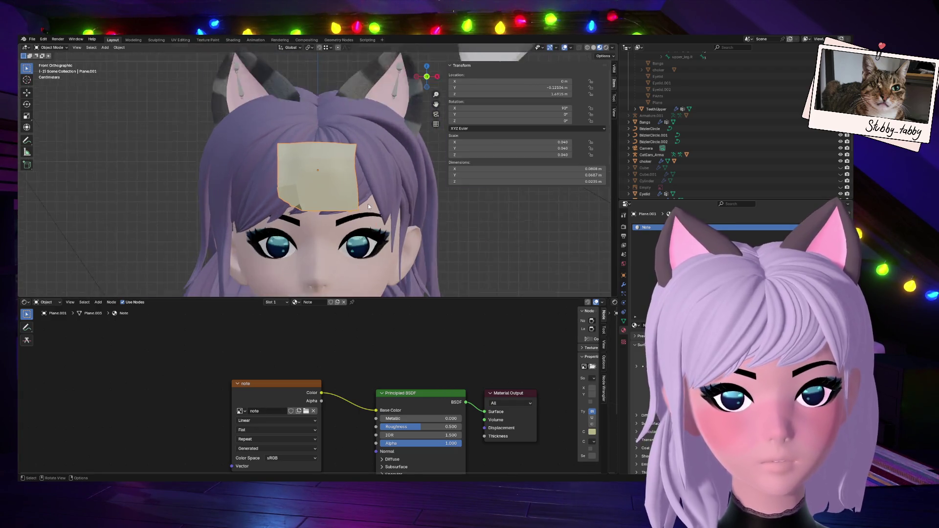
{"action": "scroll", "coordinate": [326, 358], "scroll_direction": "up", "scroll_amount": 1}
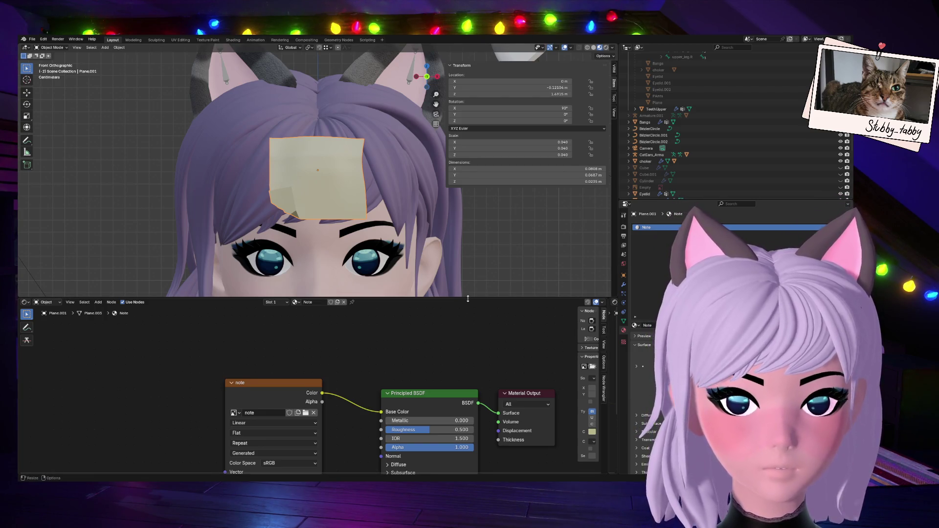
{"action": "left_click_drag", "start_coordinate": [468, 297], "coordinate": [467, 292]}
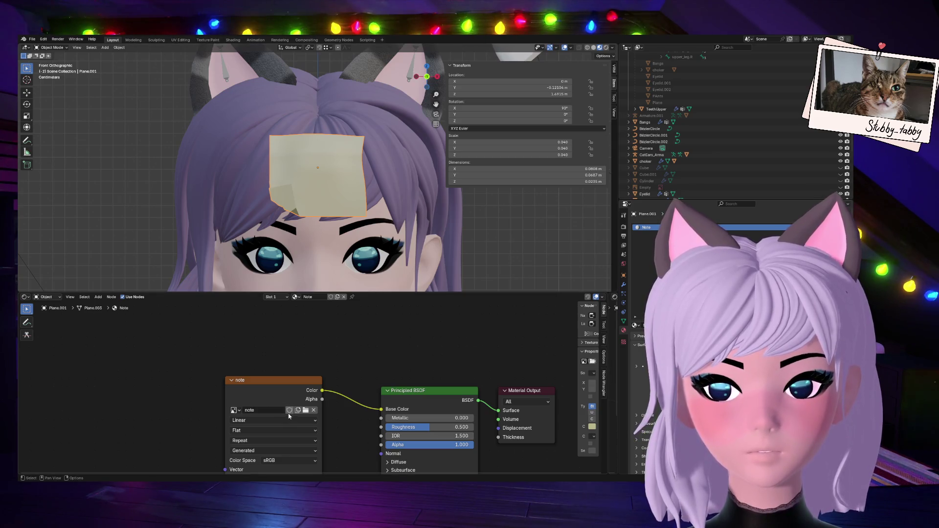
{"action": "left_click", "coordinate": [203, 40]}
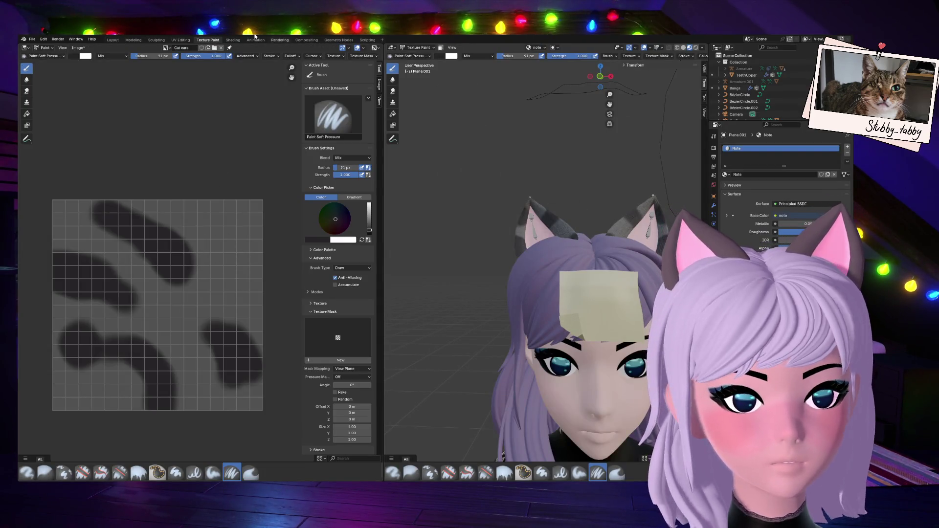
{"action": "left_click", "coordinate": [166, 48]}
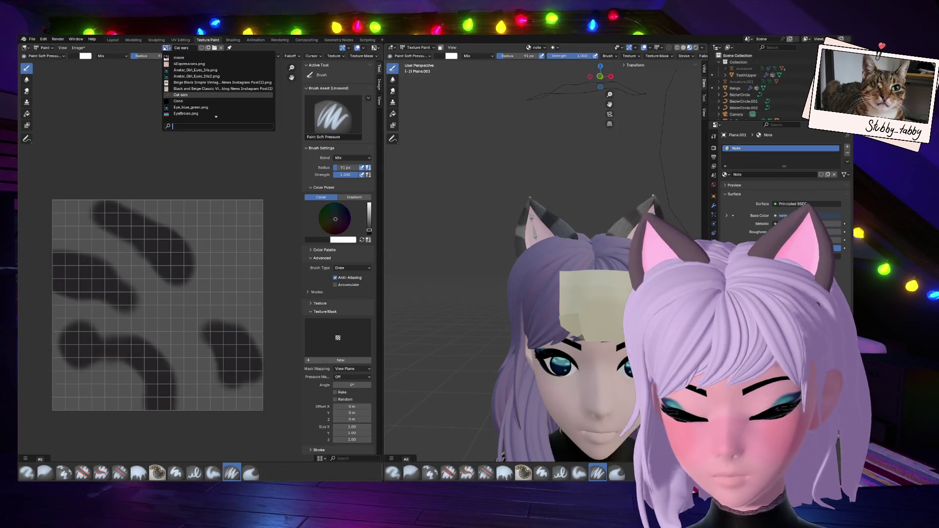
{"action": "type", "text": "no"}
{"action": "left_click", "coordinate": [192, 56]}
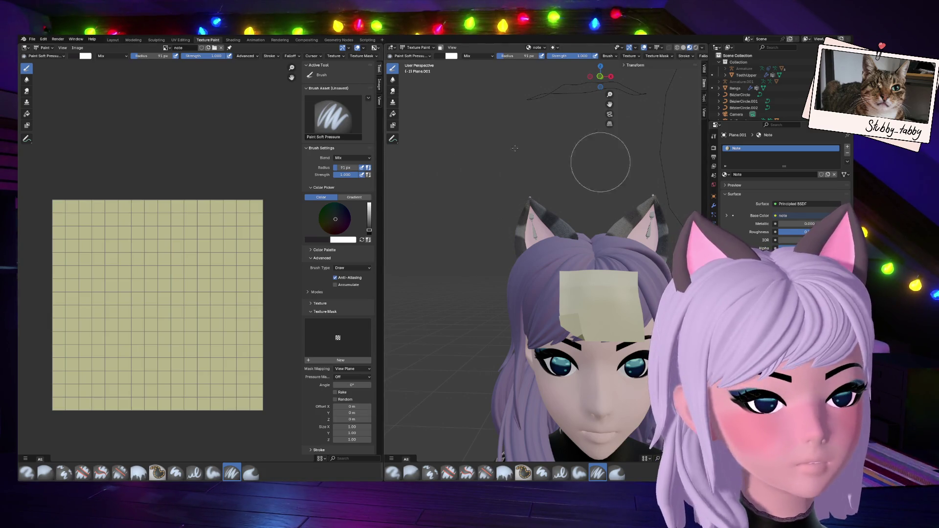
{"action": "left_click", "coordinate": [112, 40]}
Drop a Mapping node onto the note texture's Color link, then enter Edit Mode on the note plane.
{"action": "left_click_drag", "start_coordinate": [261, 383], "coordinate": [174, 375]}
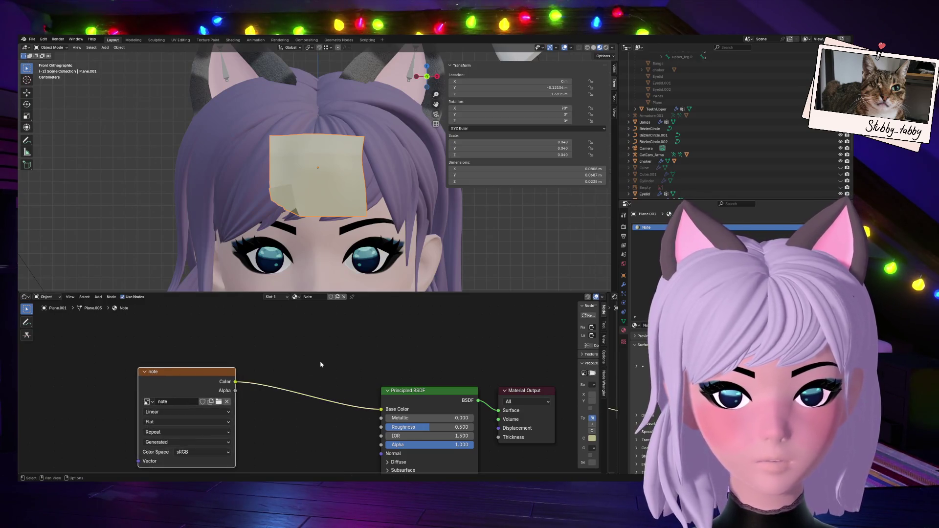
{"action": "key", "text": "shift+a"}
{"action": "type", "text": "mapp"}
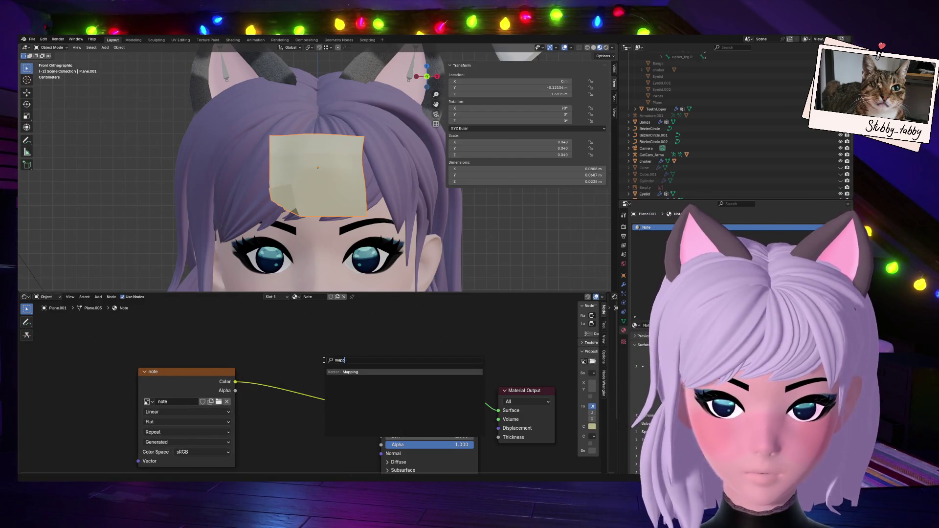
{"action": "left_click", "coordinate": [340, 372]}
{"action": "left_click", "coordinate": [314, 387]}
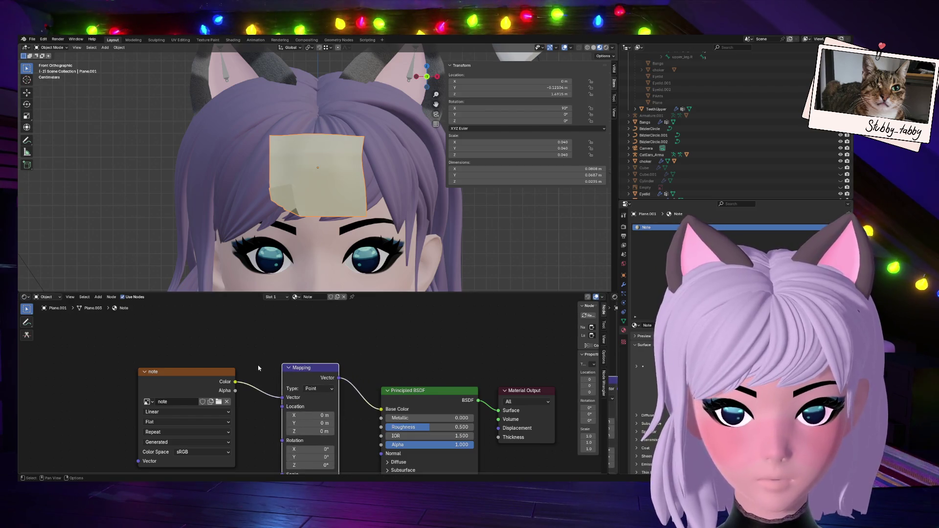
{"action": "middle_click_drag", "start_coordinate": [363, 371], "coordinate": [372, 353]}
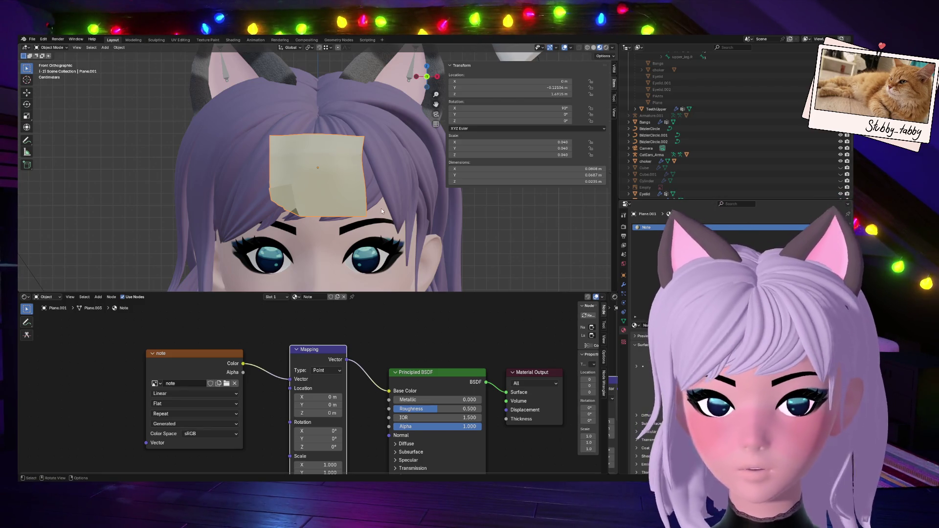
{"action": "key", "text": "Tab"}
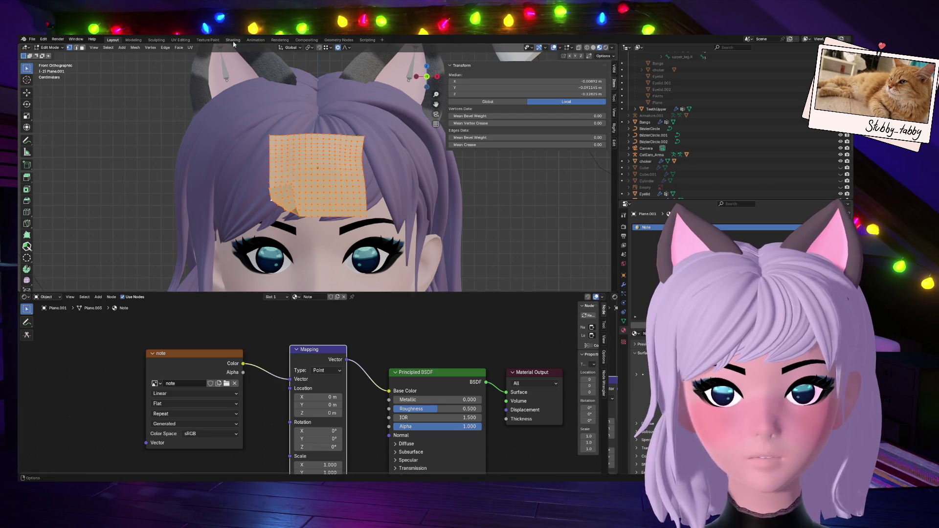
Display the note image in the UV Editing workspace.
{"action": "left_click", "coordinate": [175, 40]}
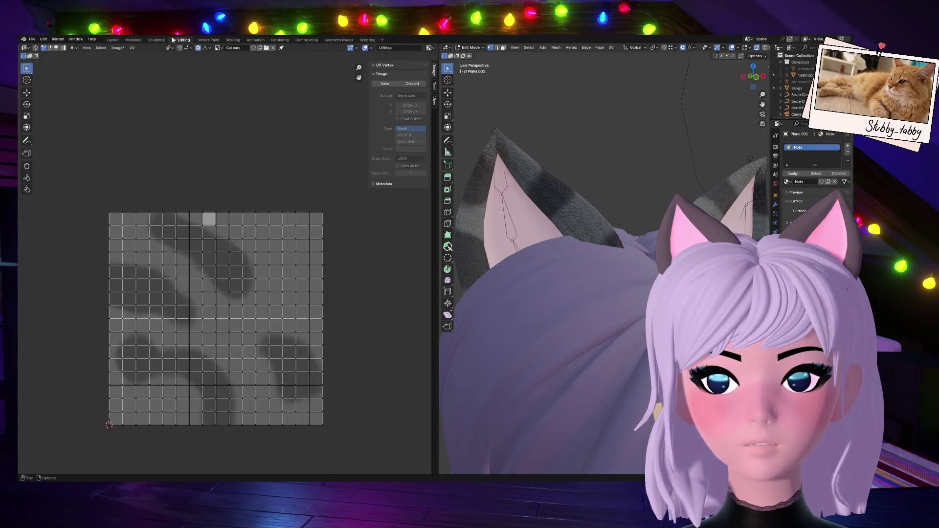
{"action": "left_click", "coordinate": [219, 47]}
{"action": "type", "text": "note"}
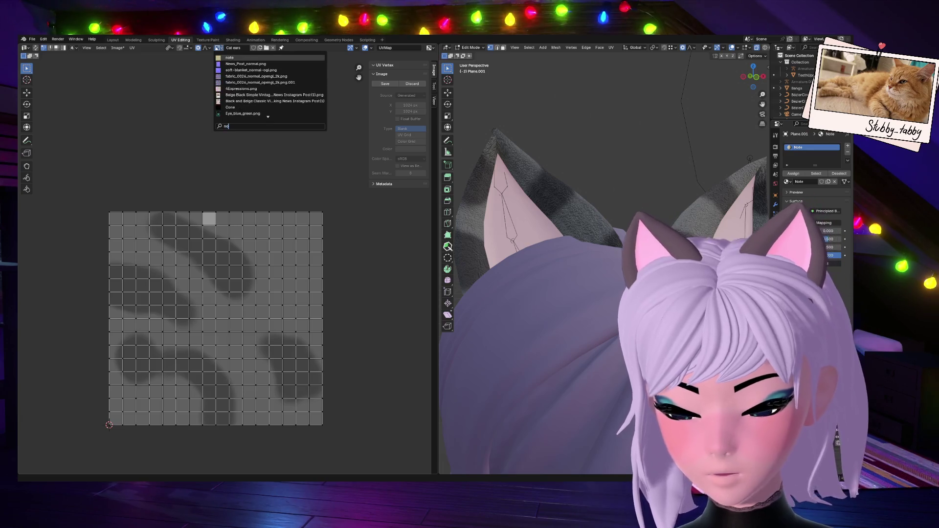
{"action": "key", "text": "Return"}
{"action": "scroll", "coordinate": [377, 309], "scroll_direction": "down", "scroll_amount": 3}
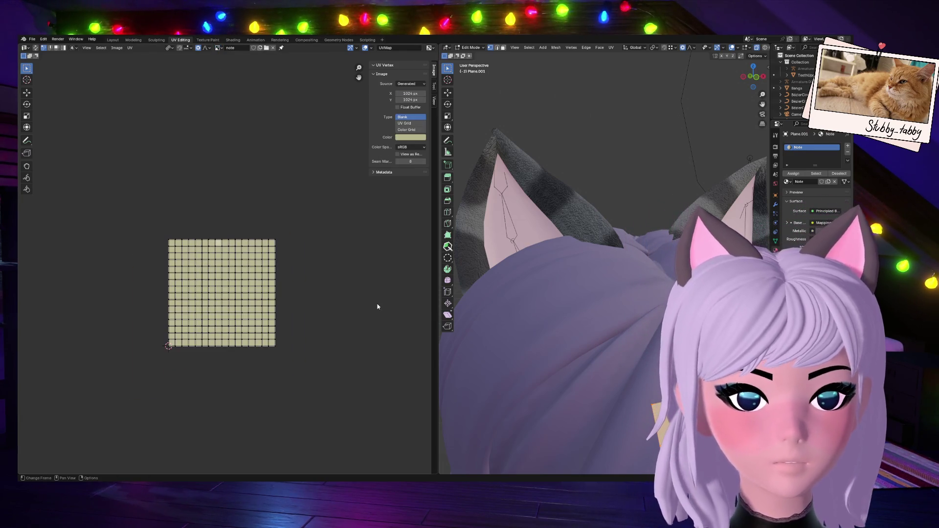
{"action": "scroll", "coordinate": [636, 244], "scroll_direction": "down", "scroll_amount": 1}
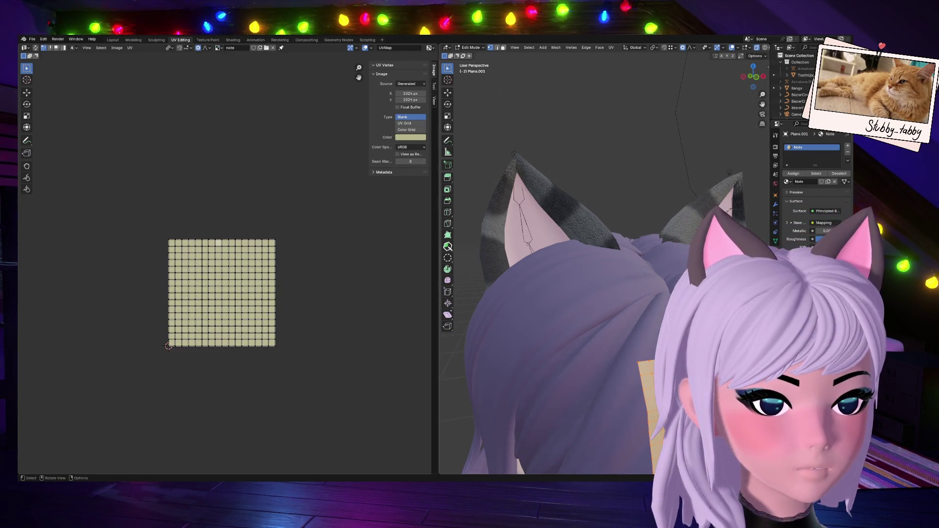
Unwrap all of the note plane's UVs with Minimum Stretch.
{"action": "left_click", "coordinate": [611, 47]}
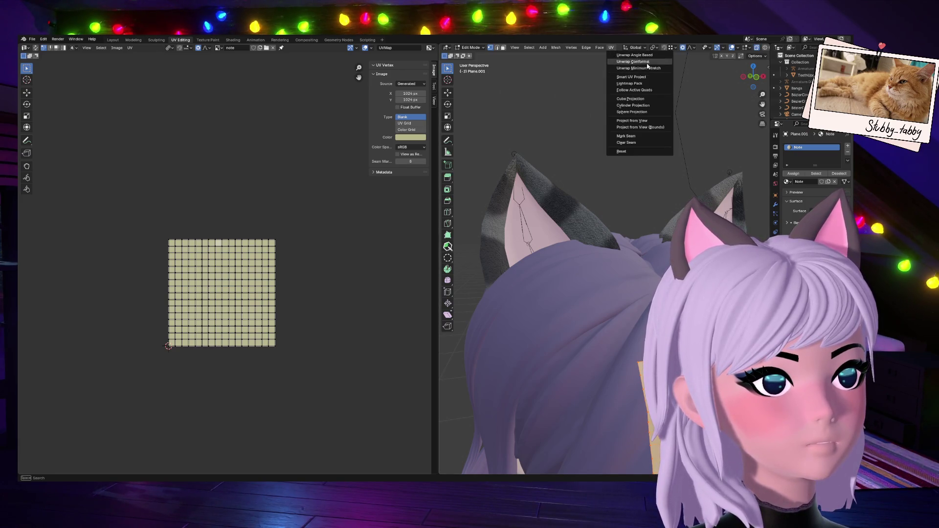
{"action": "key", "text": "a"}
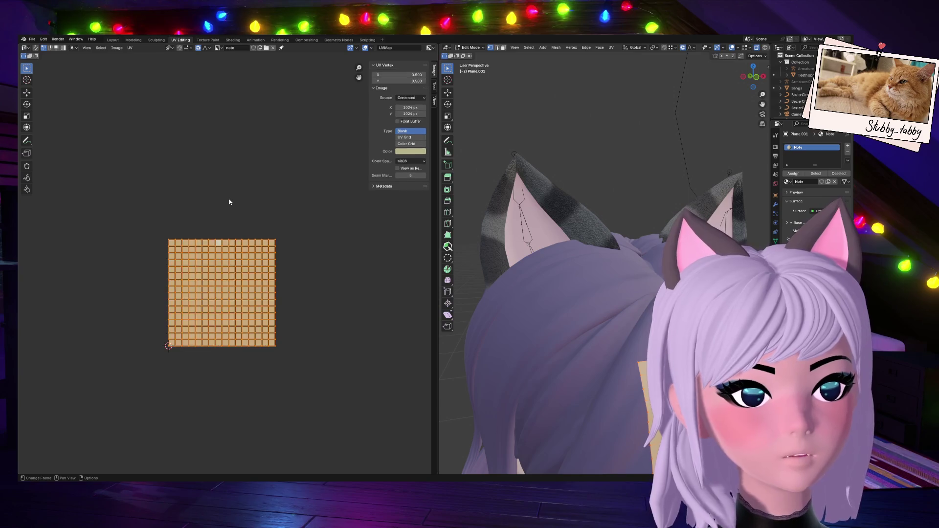
{"action": "key", "text": "u"}
{"action": "left_click", "coordinate": [229, 202]}
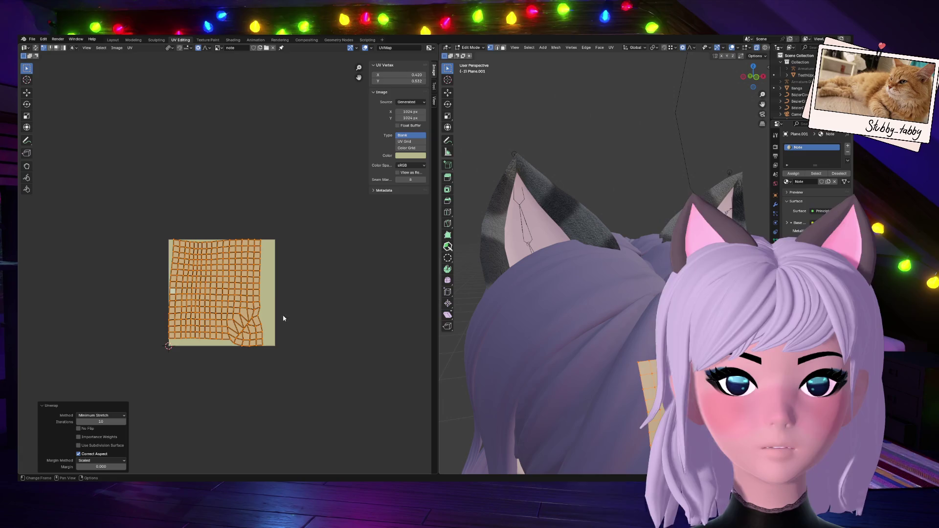
Scale the UV island to about 1.436 and position it in the texture's top-left quarter.
{"action": "key", "text": "s"}
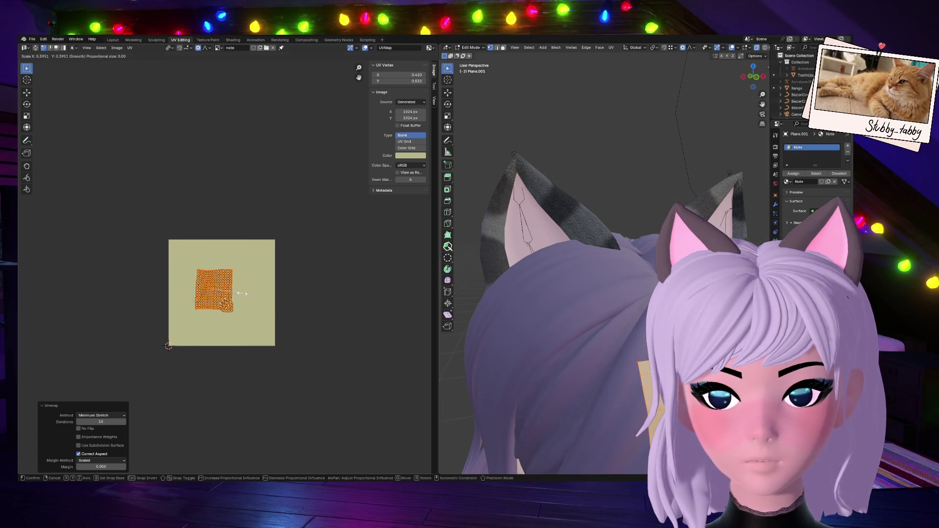
{"action": "left_click", "coordinate": [234, 292]}
{"action": "key", "text": "g"}
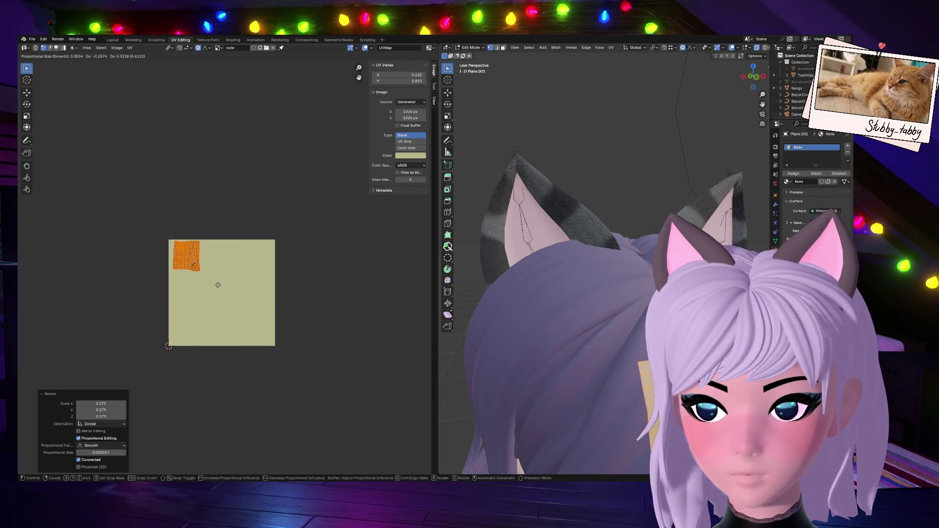
{"action": "left_click", "coordinate": [217, 288]}
{"action": "scroll", "coordinate": [214, 293], "scroll_direction": "up", "scroll_amount": 5}
{"action": "scroll", "coordinate": [210, 295], "scroll_direction": "down", "scroll_amount": 2}
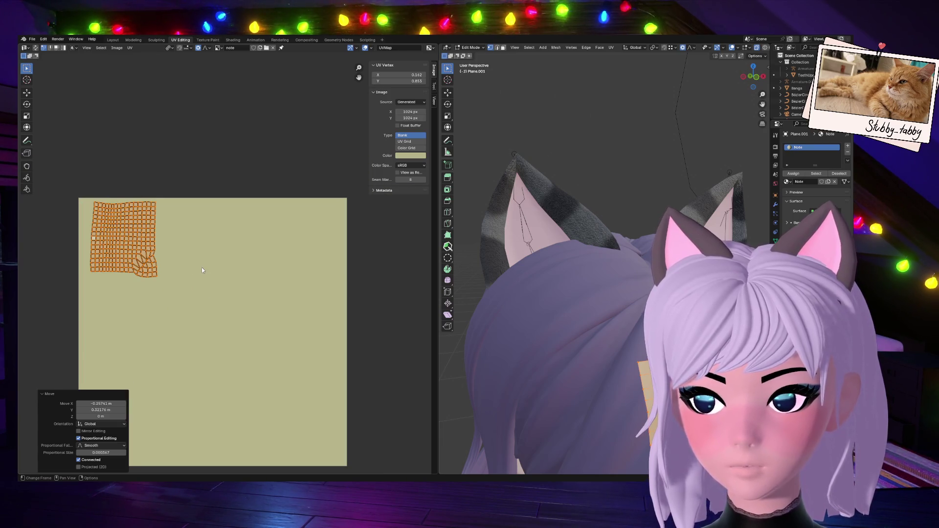
{"action": "key", "text": "s"}
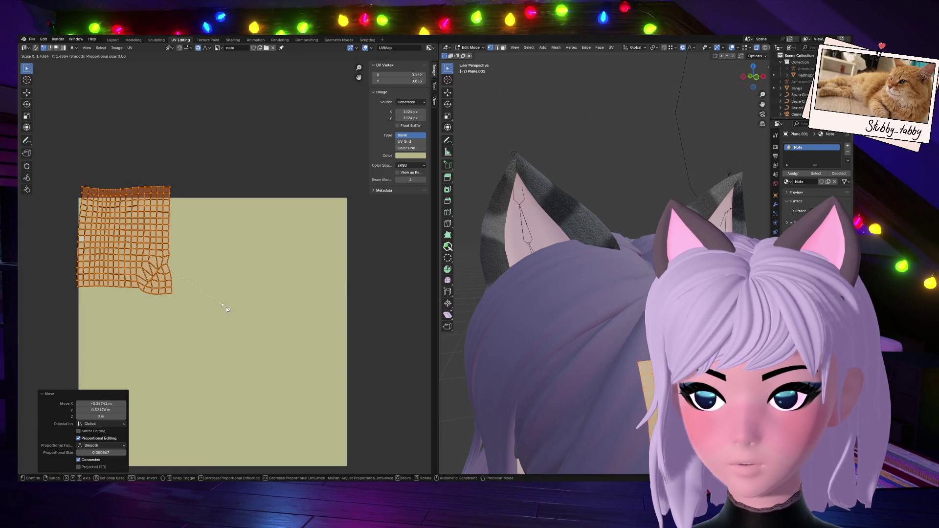
{"action": "left_click", "coordinate": [226, 307]}
{"action": "key", "text": "g"}
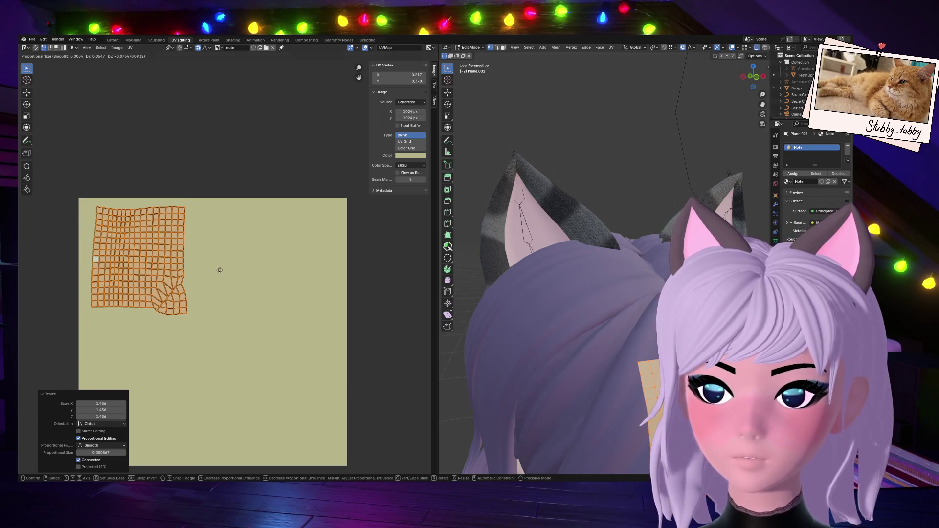
{"action": "left_click", "coordinate": [220, 270]}
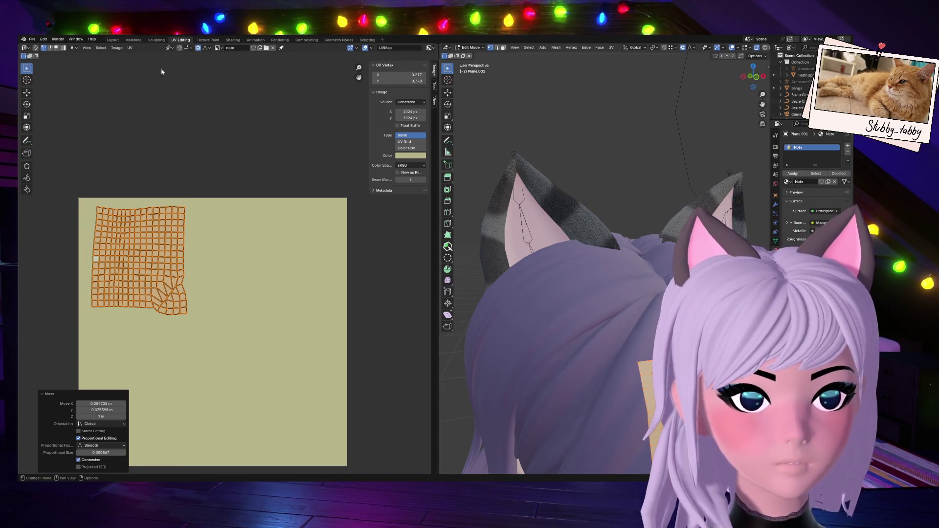
{"action": "left_click", "coordinate": [208, 40]}
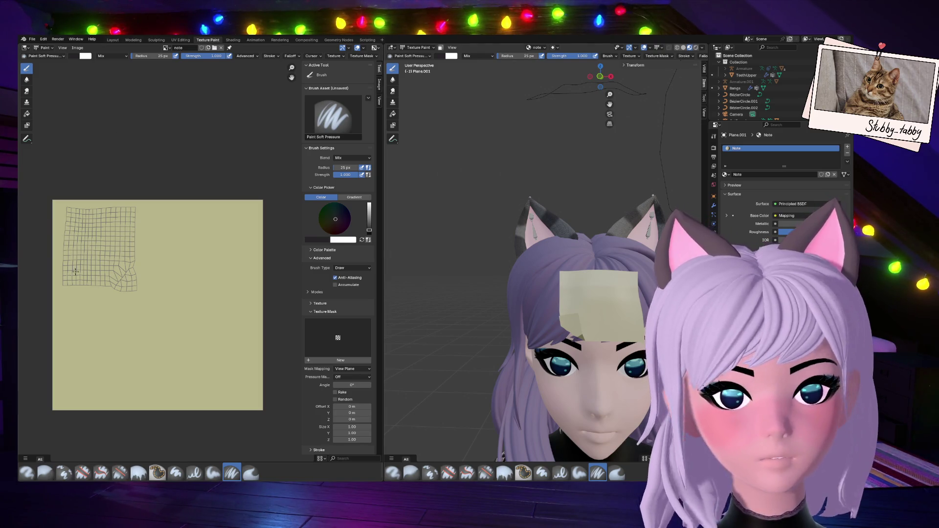
Set the brush colour to dark red and paint a G in the texture's top-left.
{"action": "right_click", "coordinate": [73, 61]}
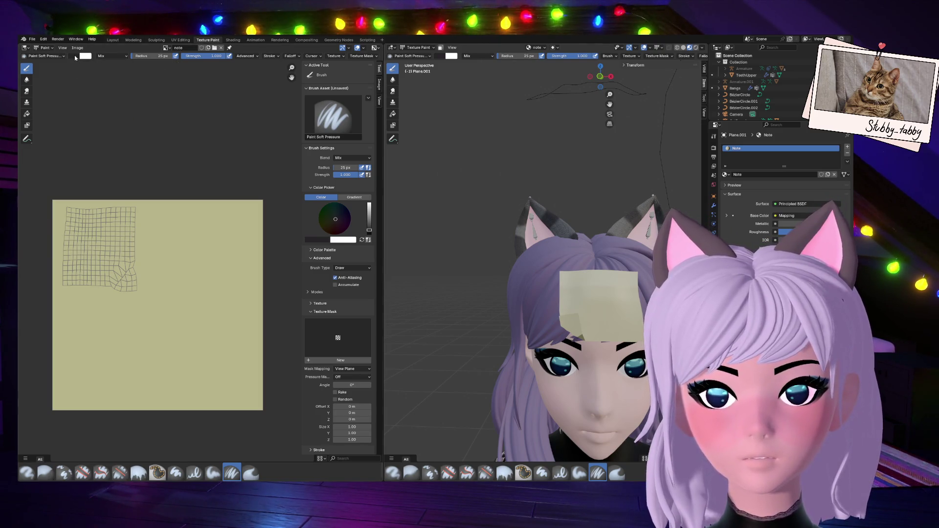
{"action": "left_click", "coordinate": [73, 56]}
{"action": "mouse_move", "coordinate": [97, 105]}
{"action": "left_mouse_down"}
{"action": "mouse_move", "coordinate": [100, 114]}
{"action": "mouse_move", "coordinate": [127, 95]}
{"action": "left_mouse_up"}
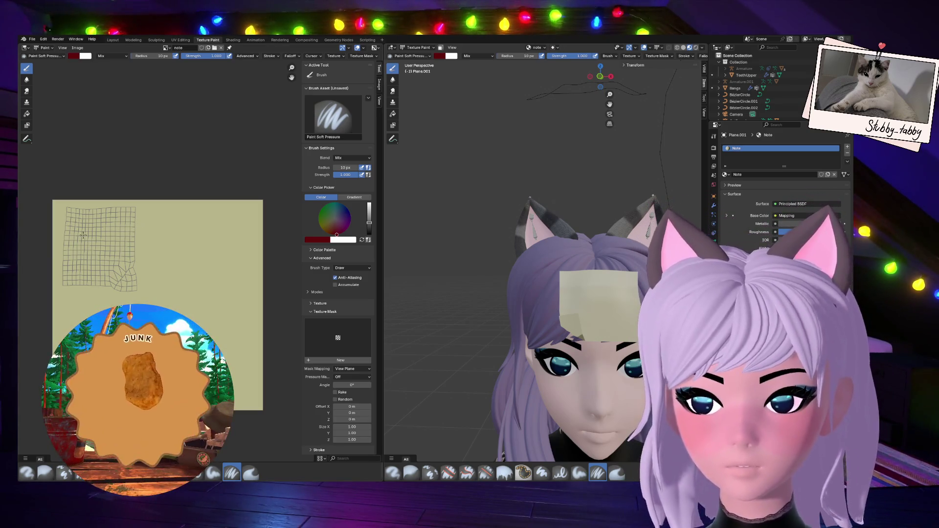
{"action": "mouse_move", "coordinate": [84, 233]}
{"action": "left_mouse_down"}
{"action": "mouse_move", "coordinate": [72, 236]}
{"action": "mouse_move", "coordinate": [82, 241]}
{"action": "left_mouse_up"}
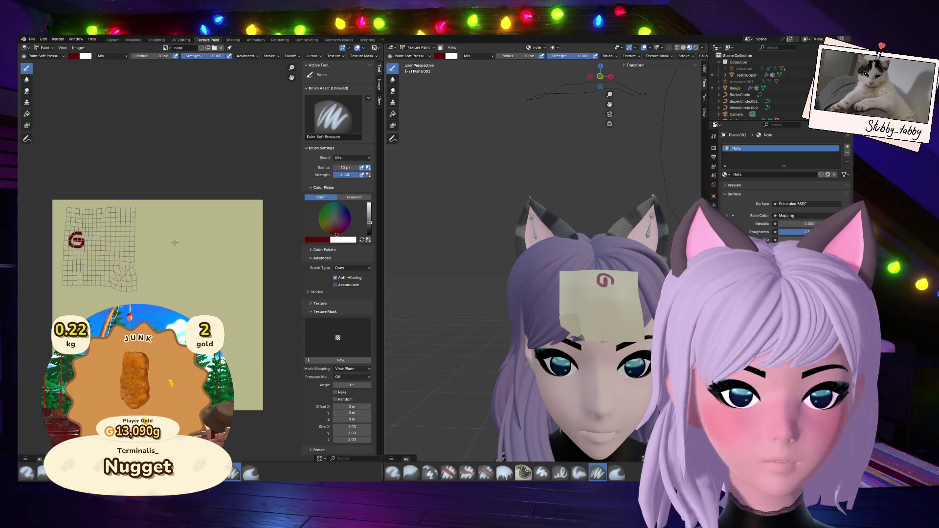
Slightly rotate and nudge the note's UV island with proportional falloff around the painted G.
{"action": "left_click", "coordinate": [181, 39]}
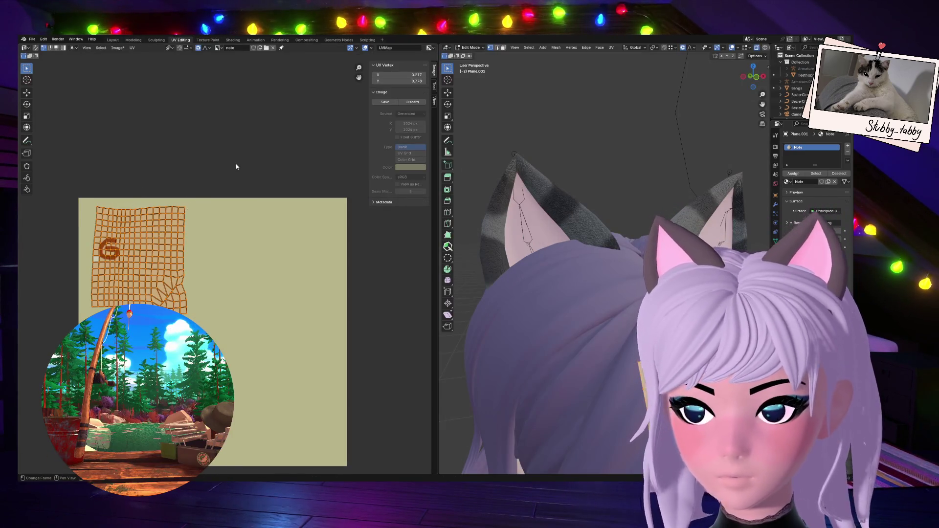
{"action": "key", "text": "r"}
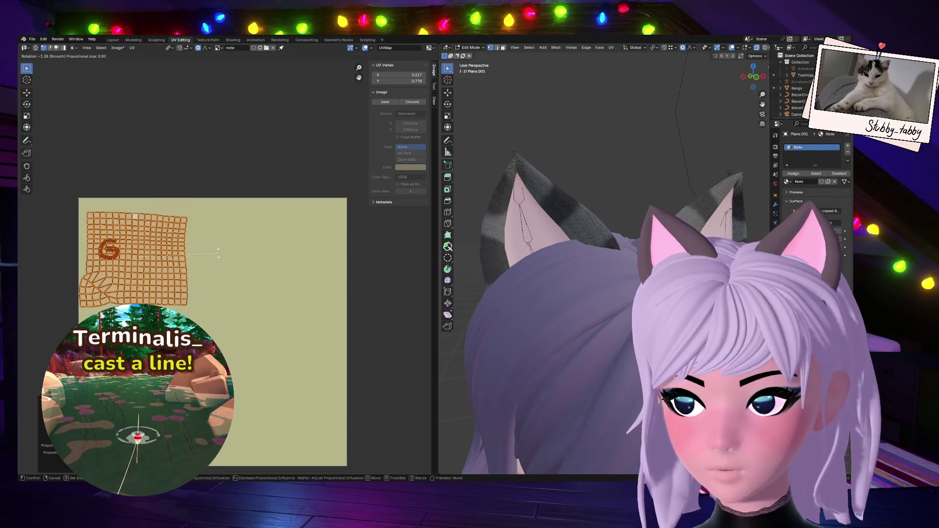
{"action": "right_click", "coordinate": [218, 253]}
{"action": "key", "text": "g"}
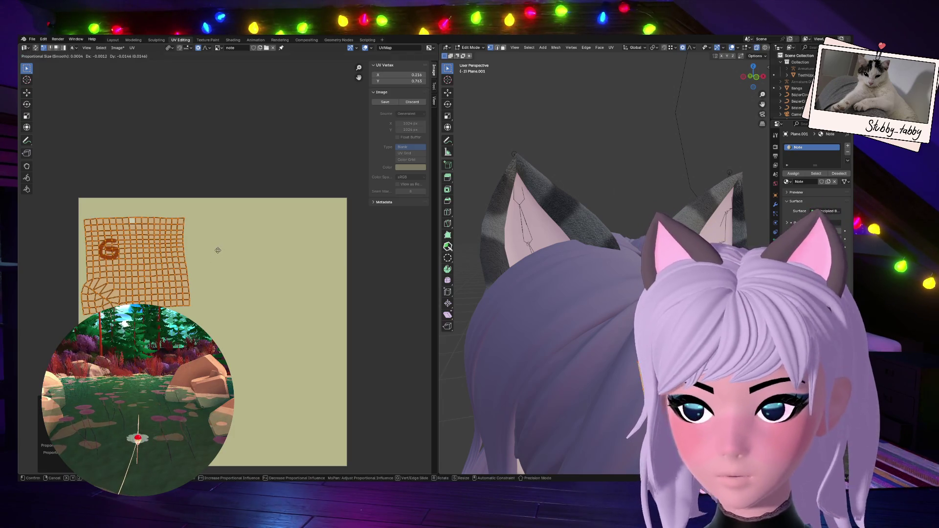
{"action": "key", "text": "r"}
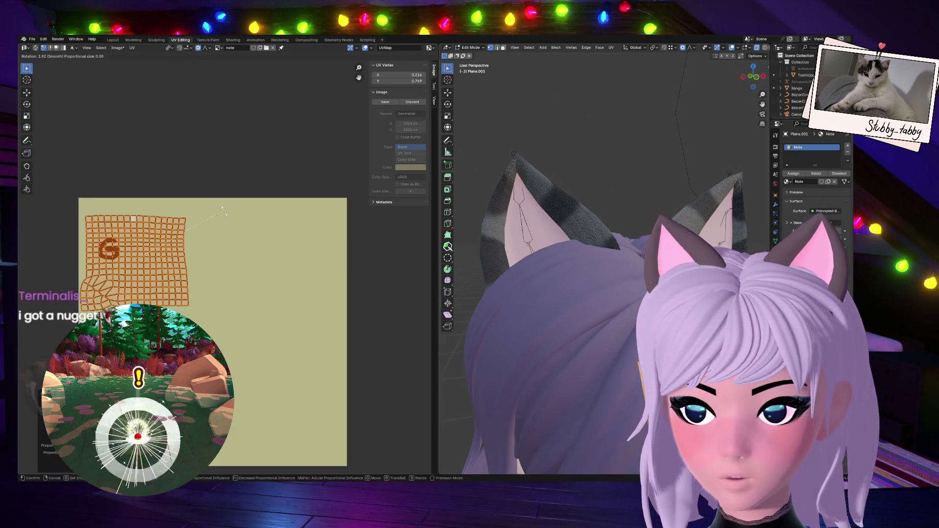
{"action": "left_click", "coordinate": [224, 221]}
{"action": "key", "text": "g"}
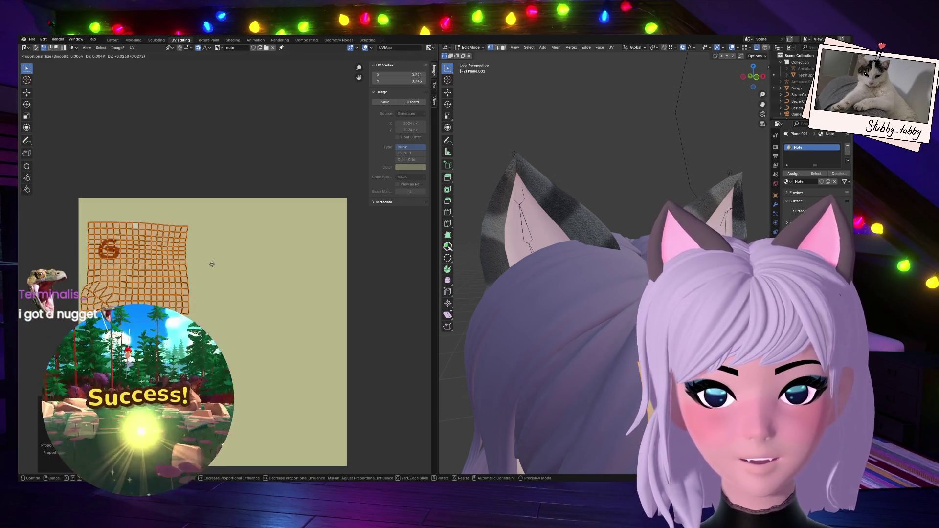
{"action": "left_click", "coordinate": [210, 262]}
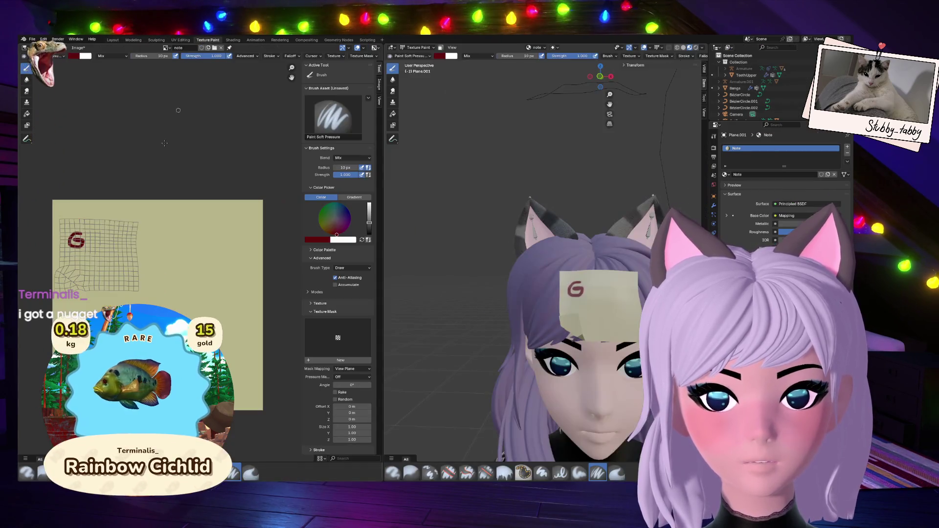
{"action": "left_click", "coordinate": [208, 39]}
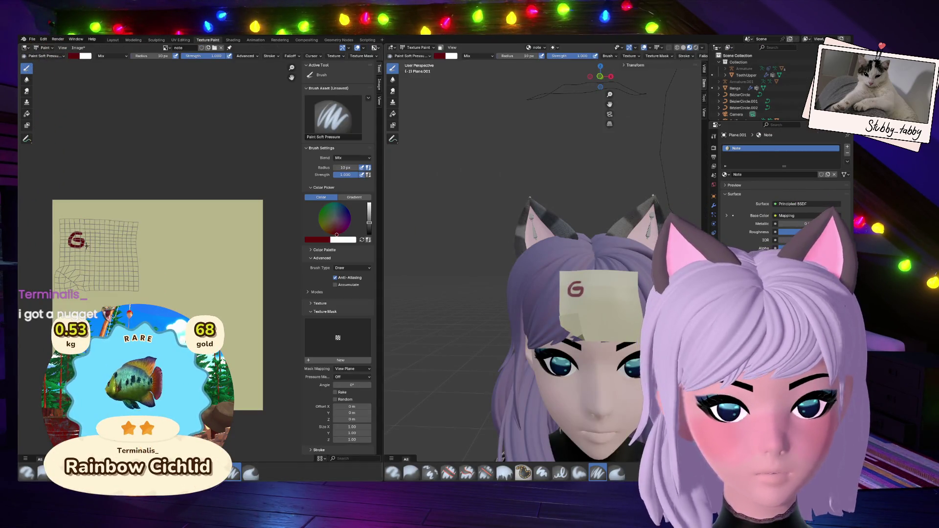
Paint an R after the G, then undo it.
{"action": "mouse_move", "coordinate": [86, 246]}
{"action": "left_mouse_down"}
{"action": "mouse_move", "coordinate": [86, 232]}
{"action": "mouse_move", "coordinate": [98, 247]}
{"action": "mouse_move", "coordinate": [108, 246]}
{"action": "mouse_move", "coordinate": [107, 232]}
{"action": "mouse_move", "coordinate": [117, 253]}
{"action": "mouse_move", "coordinate": [124, 241]}
{"action": "left_mouse_up"}
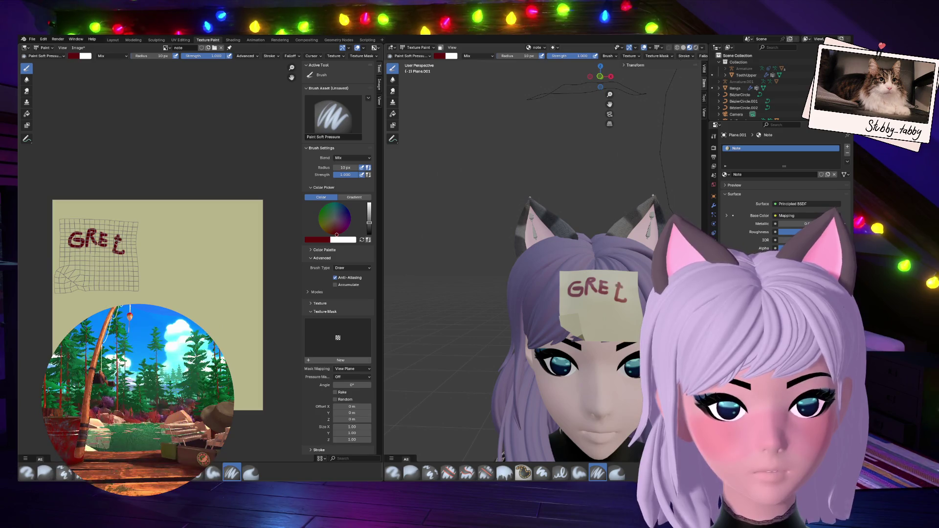
{"action": "key", "text": "ctrl+z"}
{"action": "key", "text": "ctrl+z"}
{"action": "key", "text": "ctrl+z"}
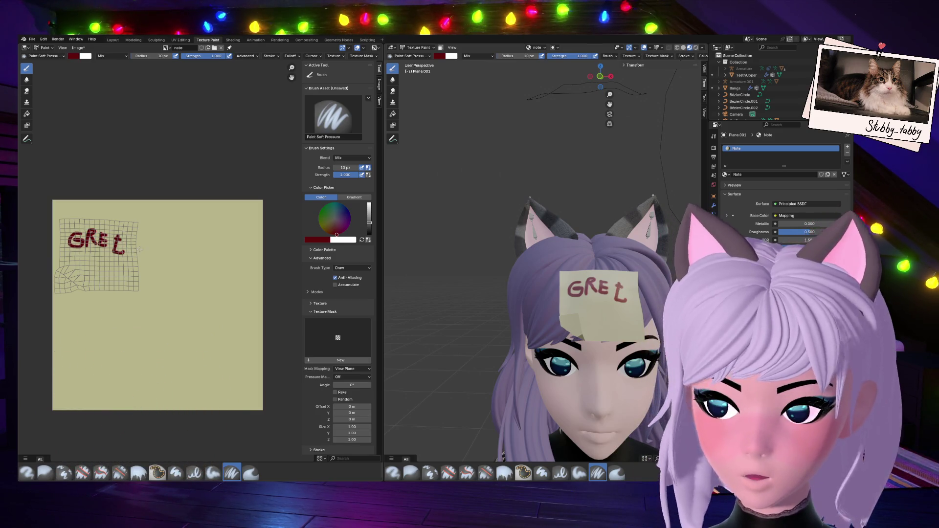
{"action": "key", "text": "ctrl+z"}
{"action": "key", "text": "ctrl+z"}
{"action": "key", "text": "ctrl+z"}
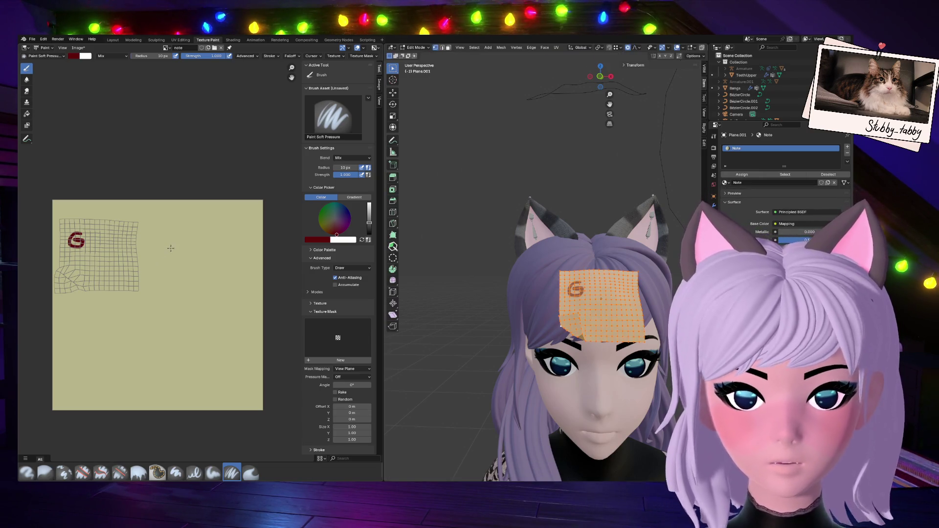
Cover the G with the sampled khaki background colour, then set the brush back to dark red.
{"action": "left_click", "coordinate": [74, 57]}
{"action": "left_click", "coordinate": [126, 156]}
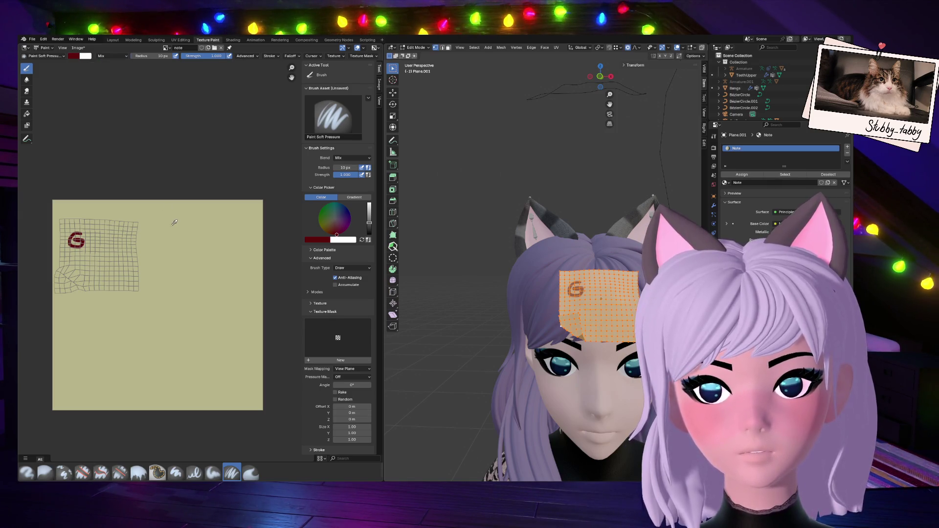
{"action": "left_click", "coordinate": [173, 222]}
{"action": "mouse_move", "coordinate": [69, 241]}
{"action": "left_mouse_down"}
{"action": "mouse_move", "coordinate": [80, 237]}
{"action": "mouse_move", "coordinate": [67, 248]}
{"action": "left_mouse_up"}
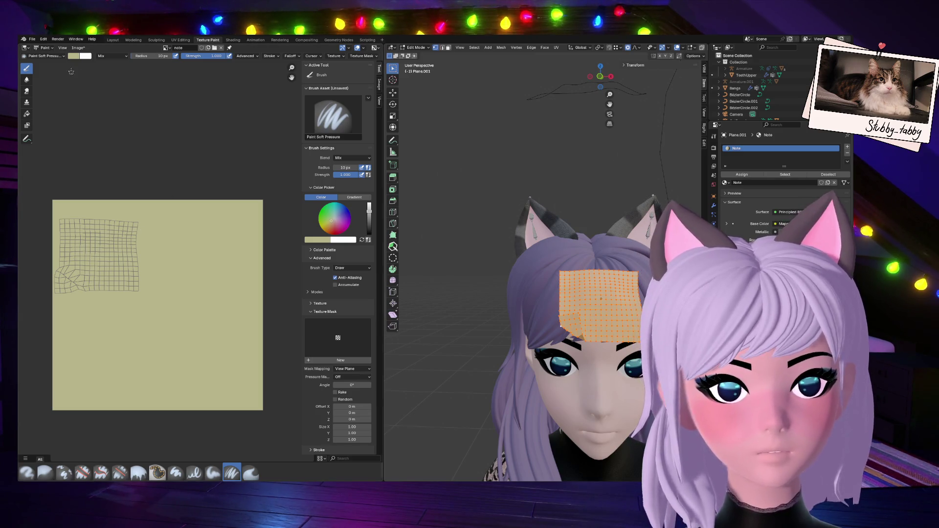
{"action": "left_click", "coordinate": [73, 56]}
{"action": "left_click", "coordinate": [99, 106]}
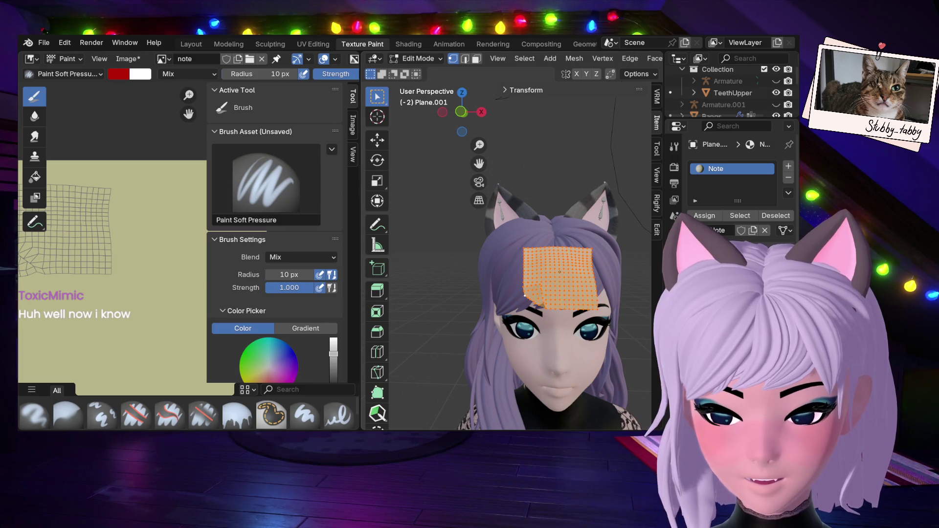
Collapse the Active Tool, Brush Asset and Brush Settings panels in the Image Editor sidebar.
{"action": "mouse_move", "coordinate": [189, 114]}
{"action": "left_mouse_down"}
{"action": "mouse_move", "coordinate": [274, 125]}
{"action": "mouse_move", "coordinate": [254, 108]}
{"action": "left_mouse_up"}
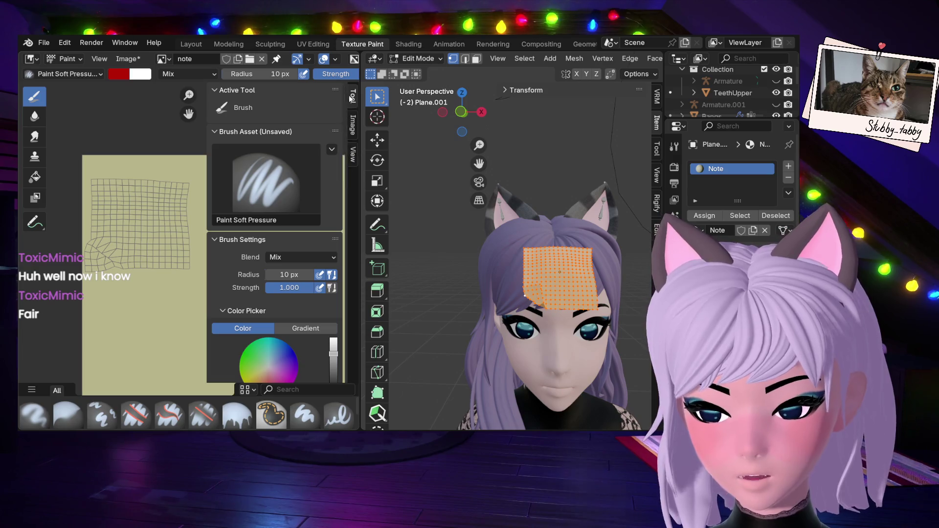
{"action": "left_click", "coordinate": [214, 89]}
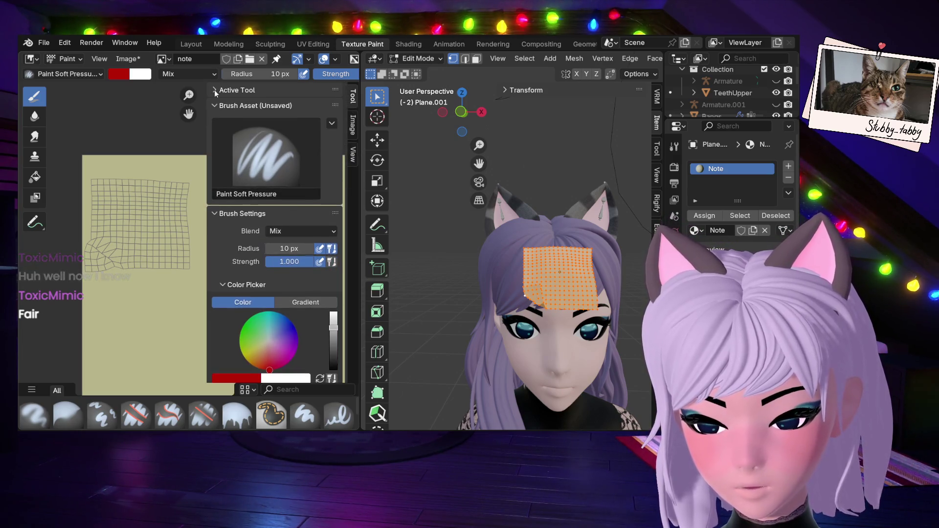
{"action": "left_click", "coordinate": [213, 105]}
{"action": "left_click", "coordinate": [214, 121]}
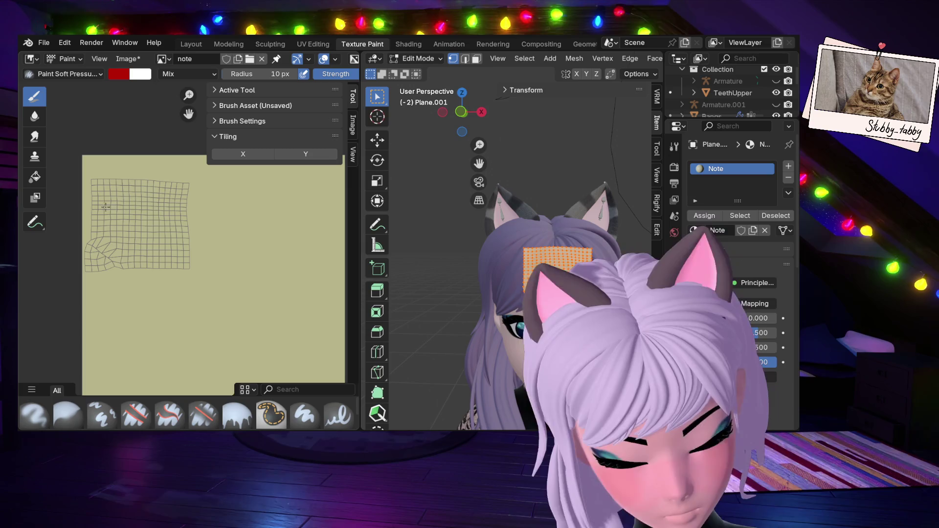
Paint a red test G on the note texture, adjusting the brush radius.
{"action": "mouse_move", "coordinate": [110, 202]}
{"action": "left_mouse_down"}
{"action": "mouse_move", "coordinate": [105, 219]}
{"action": "mouse_move", "coordinate": [112, 214]}
{"action": "left_mouse_up"}
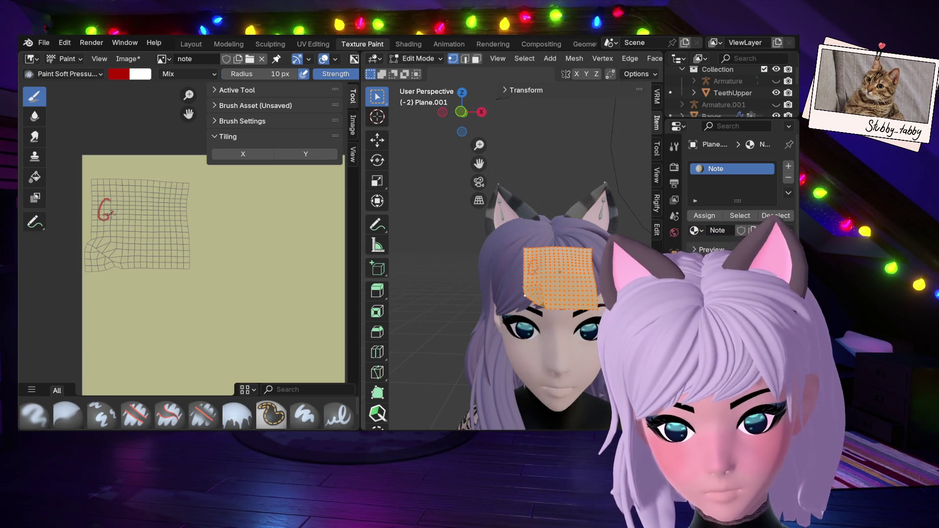
{"action": "right_click", "coordinate": [196, 221]}
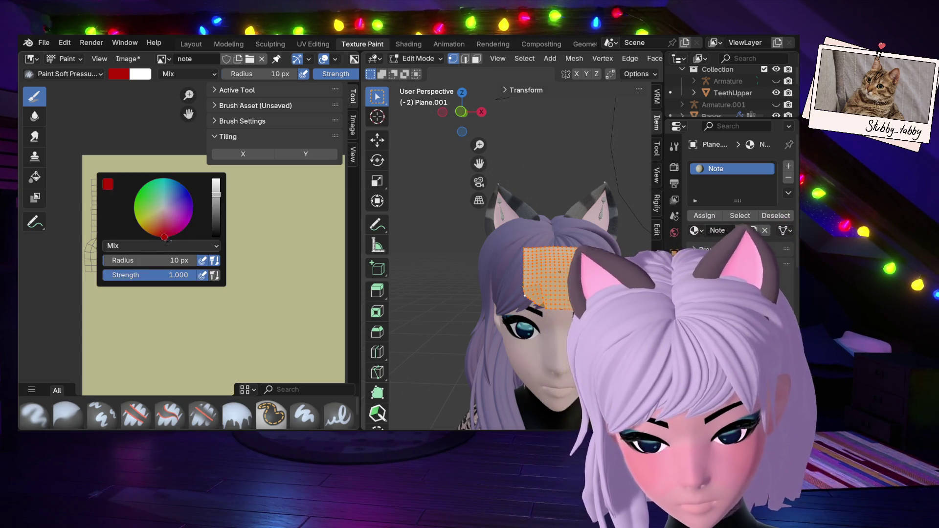
{"action": "left_click", "coordinate": [116, 263]}
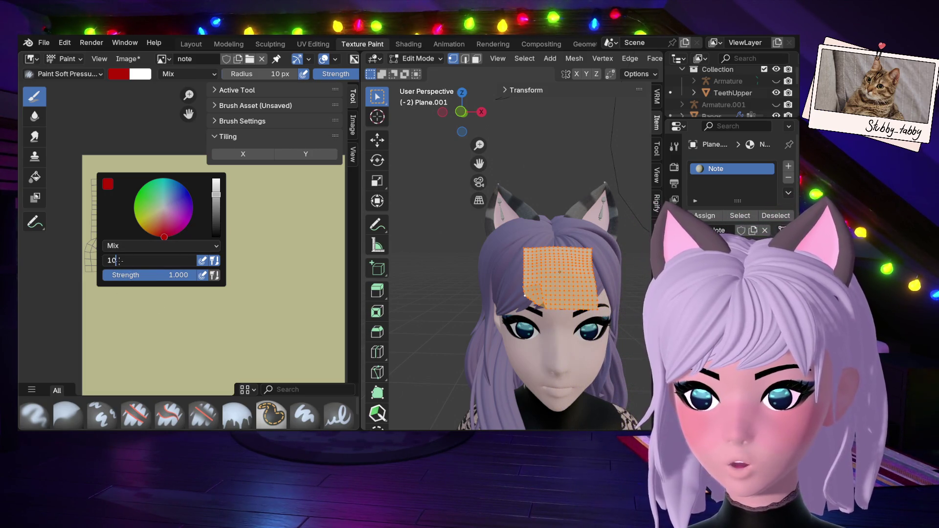
{"action": "key", "text": "Return"}
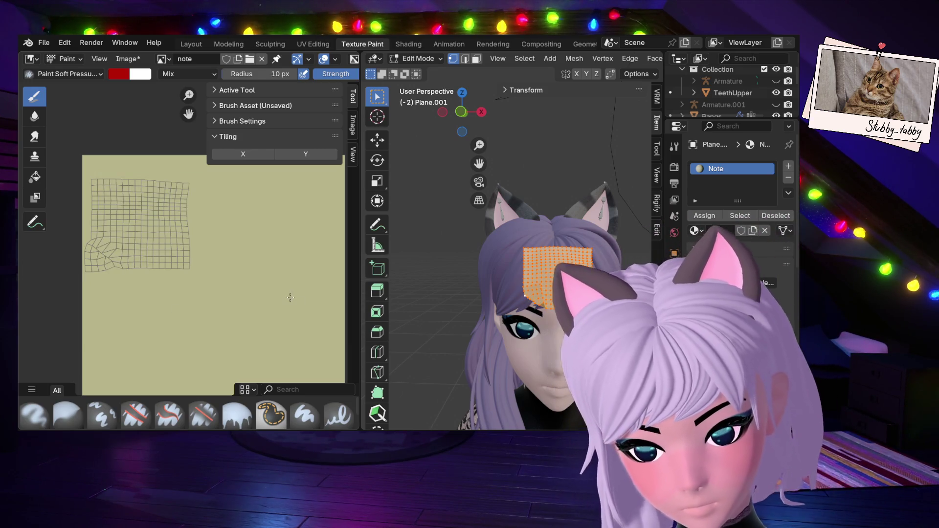
{"action": "left_click_drag", "start_coordinate": [121, 198], "coordinate": [114, 207]}
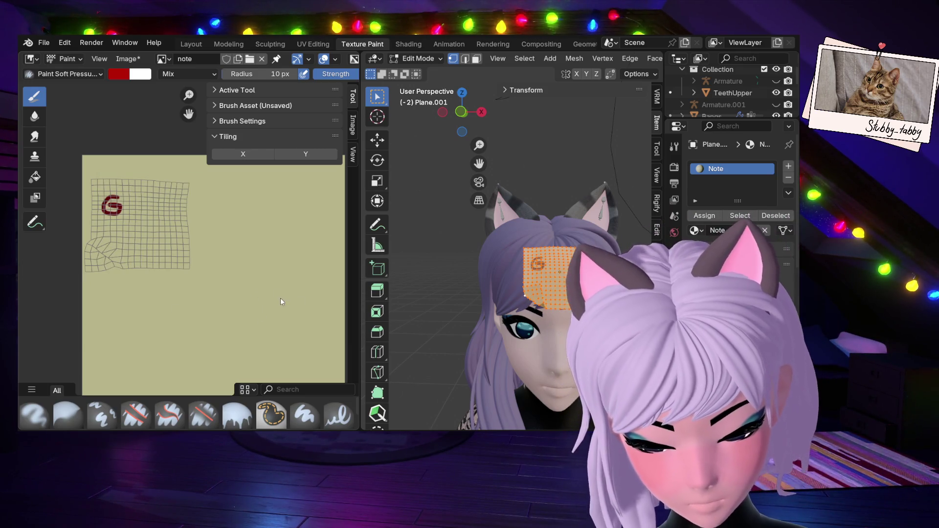
Sample the beige background colour and set the brush radius to 102 px.
{"action": "left_click", "coordinate": [113, 79]}
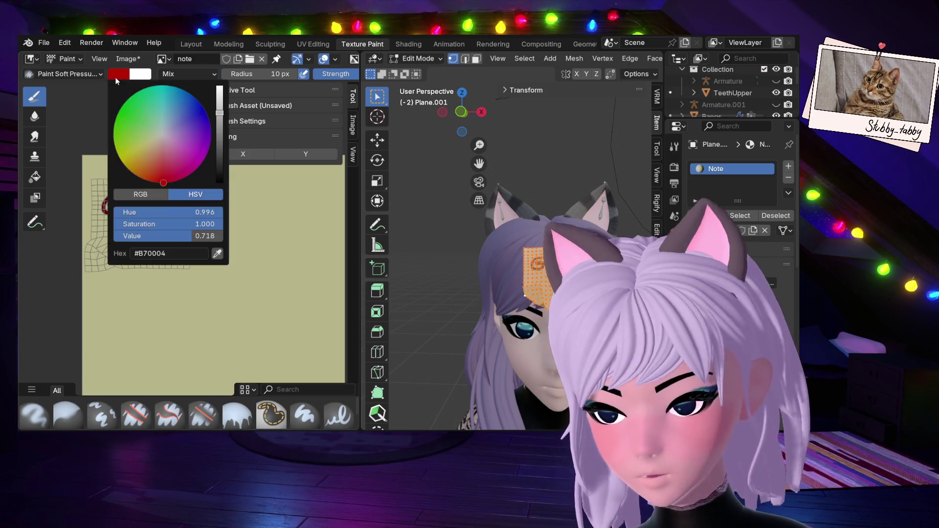
{"action": "left_click", "coordinate": [122, 78]}
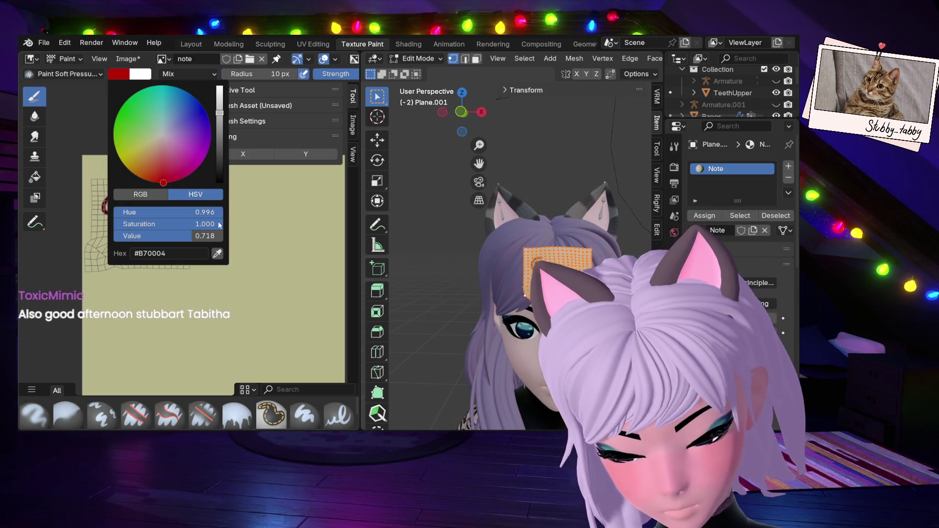
{"action": "left_click", "coordinate": [217, 253]}
{"action": "left_click", "coordinate": [268, 259]}
{"action": "right_click", "coordinate": [322, 306]}
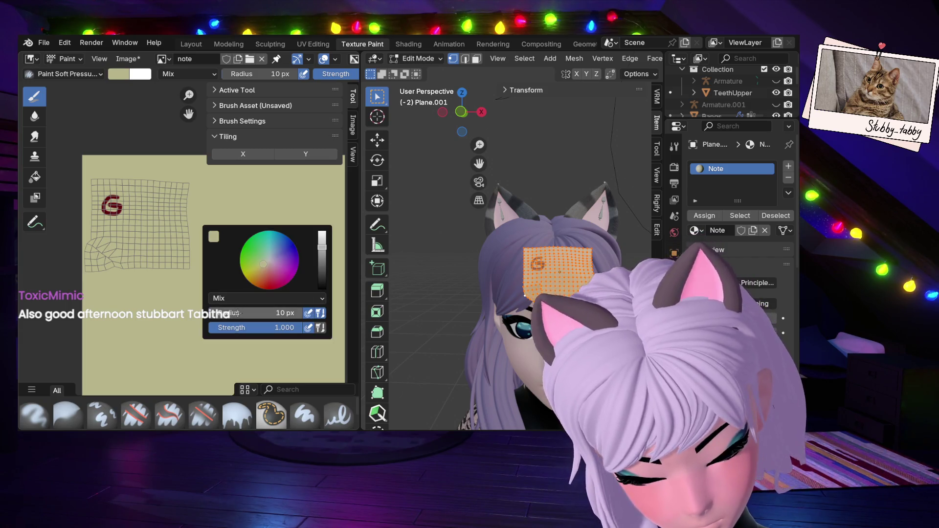
{"action": "left_click", "coordinate": [264, 313]}
{"action": "type", "text": "102"}
{"action": "key", "text": "Return"}
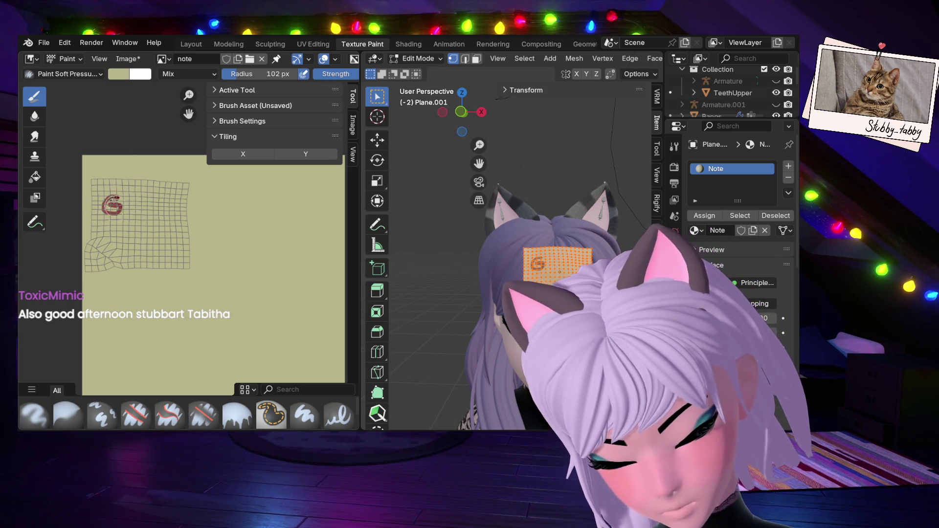
Paint beige over the red G until it is fully hidden.
{"action": "left_click", "coordinate": [116, 190]}
{"action": "left_click", "coordinate": [117, 190]}
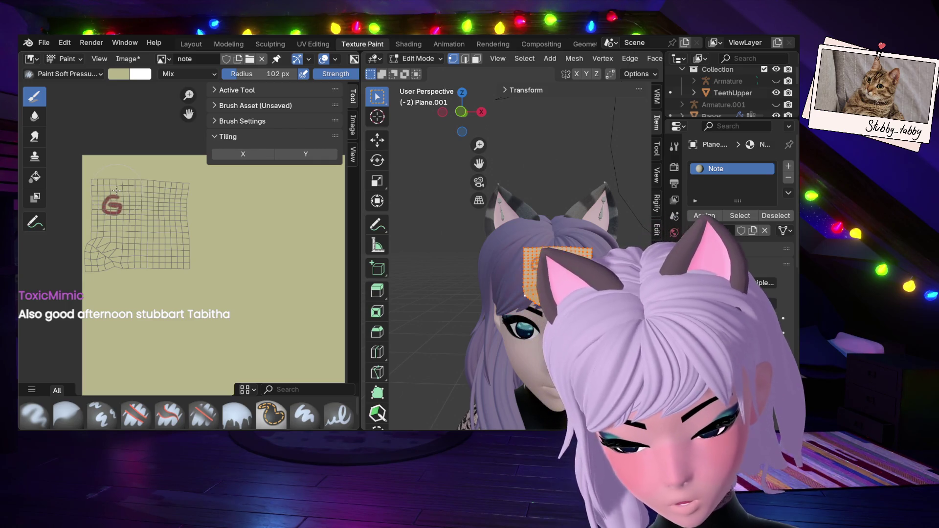
{"action": "key", "text": "ctrl+z"}
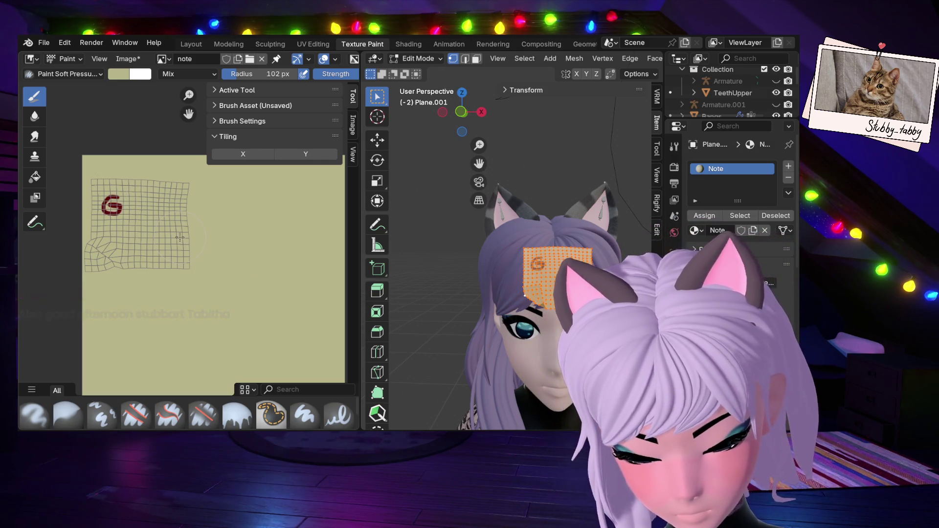
{"action": "right_click", "coordinate": [248, 278]}
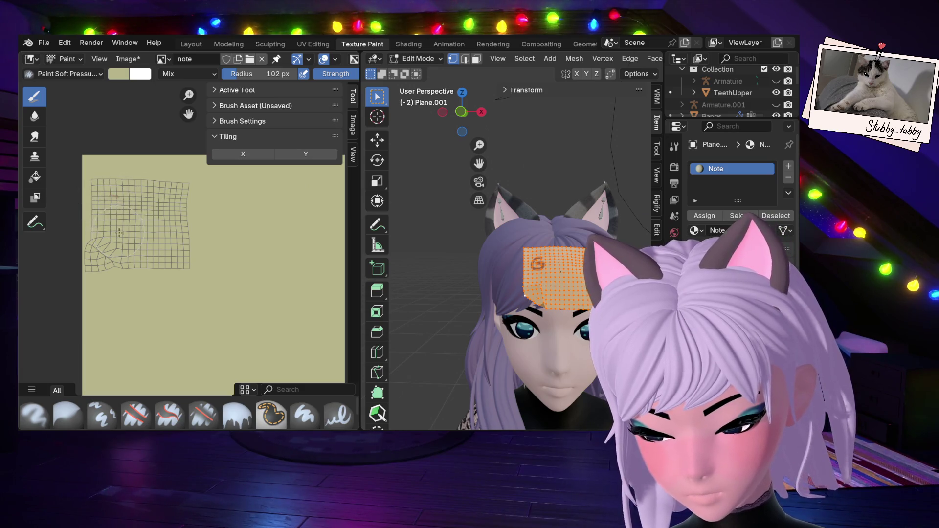
{"action": "left_click", "coordinate": [116, 208]}
{"action": "left_click_drag", "start_coordinate": [115, 208], "coordinate": [104, 217]}
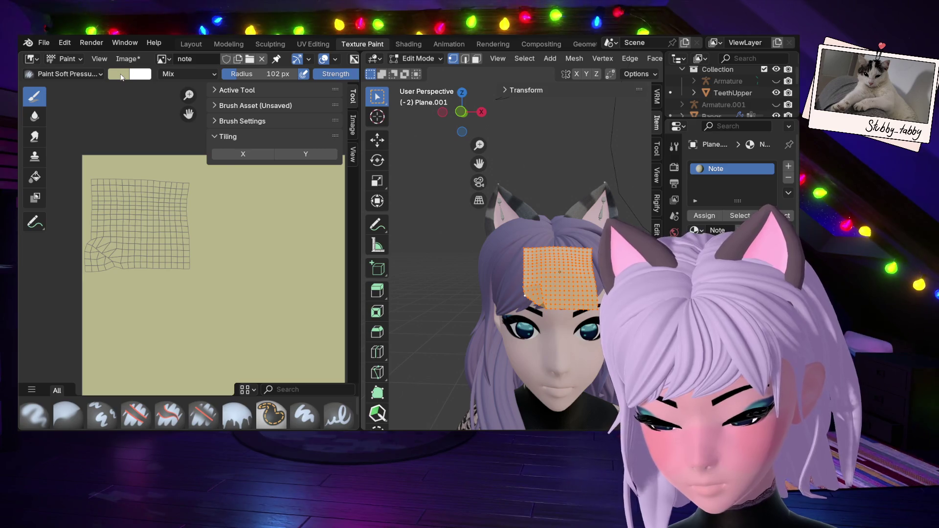
Set the brush colour to red and shrink the brush radius to about 12 px.
{"action": "left_click", "coordinate": [122, 71]}
{"action": "left_click", "coordinate": [165, 180]}
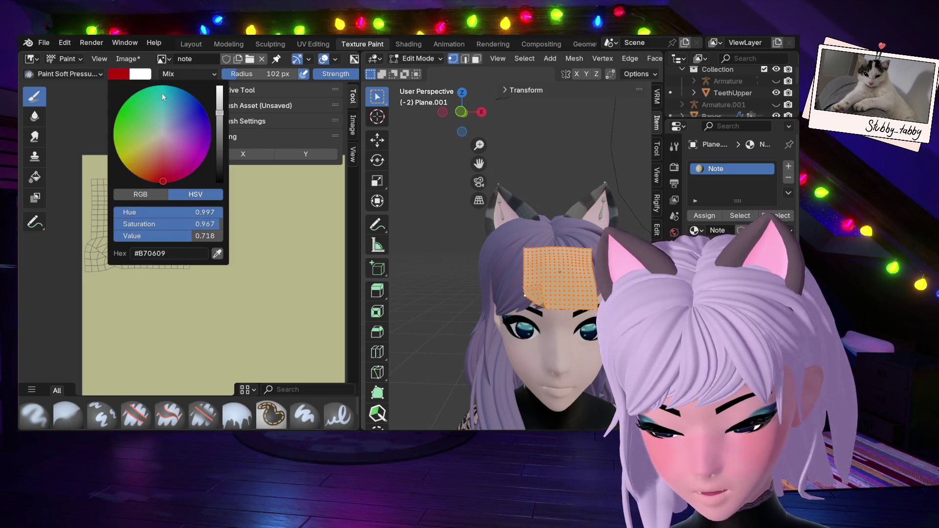
{"action": "left_click_drag", "start_coordinate": [245, 77], "coordinate": [205, 77]}
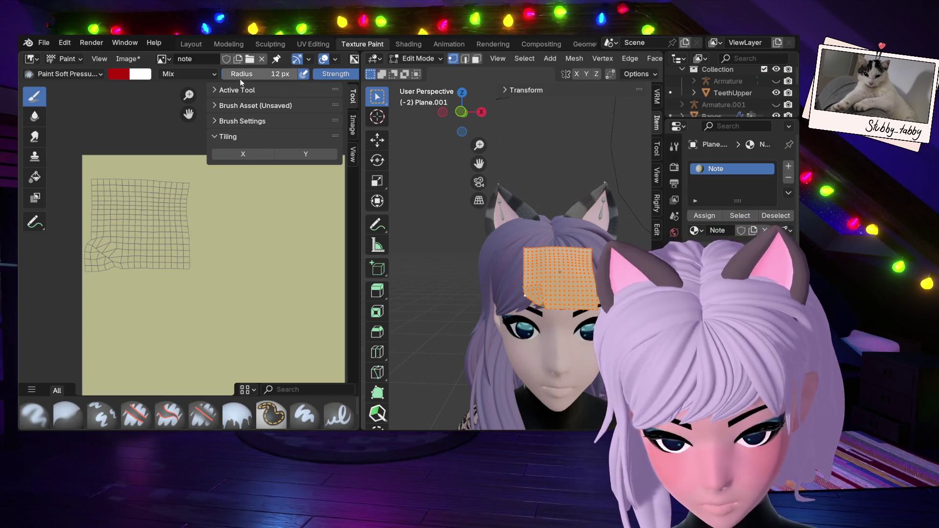
{"action": "left_click_drag", "start_coordinate": [250, 74], "coordinate": [238, 76]}
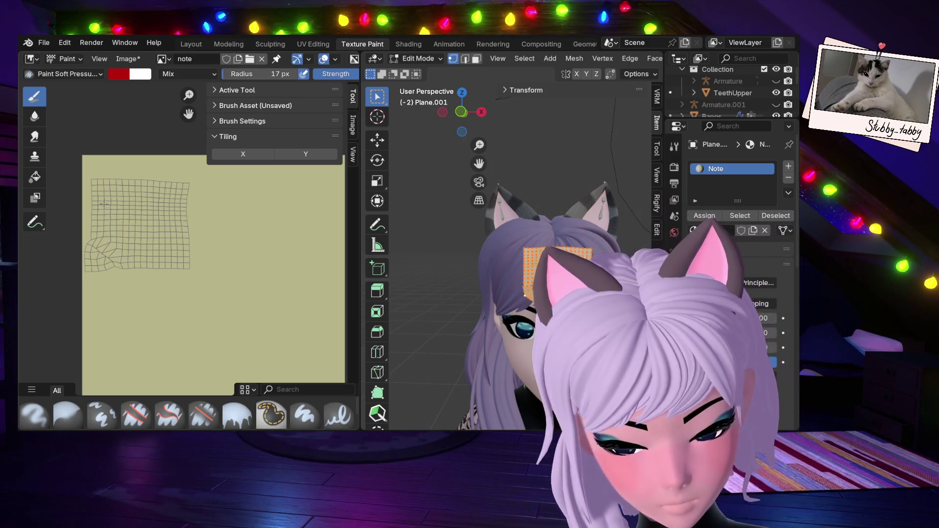
Paint the letters of GREED, redoing the curve of the D.
{"action": "mouse_move", "coordinate": [109, 201]}
{"action": "left_mouse_down"}
{"action": "mouse_move", "coordinate": [101, 204]}
{"action": "mouse_move", "coordinate": [128, 219]}
{"action": "mouse_move", "coordinate": [140, 196]}
{"action": "mouse_move", "coordinate": [142, 211]}
{"action": "mouse_move", "coordinate": [155, 201]}
{"action": "mouse_move", "coordinate": [163, 213]}
{"action": "left_mouse_up"}
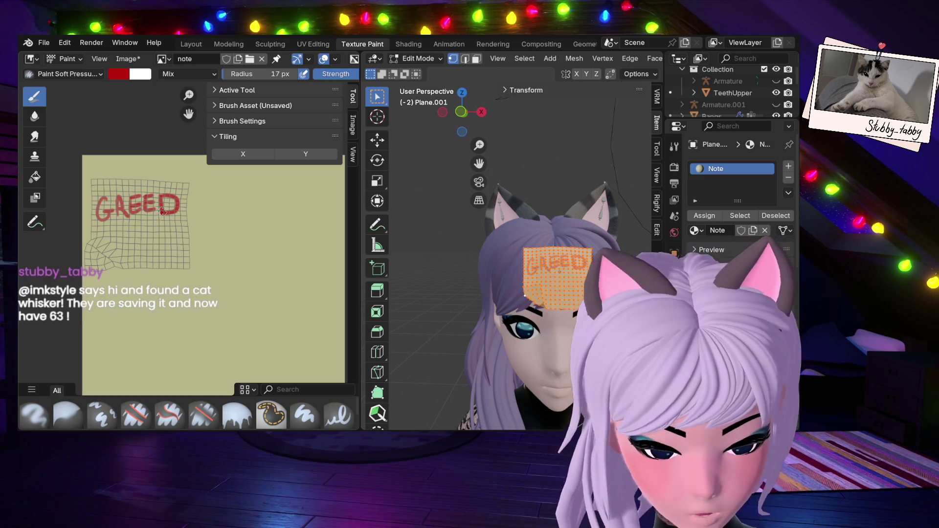
{"action": "key", "text": "ctrl+z"}
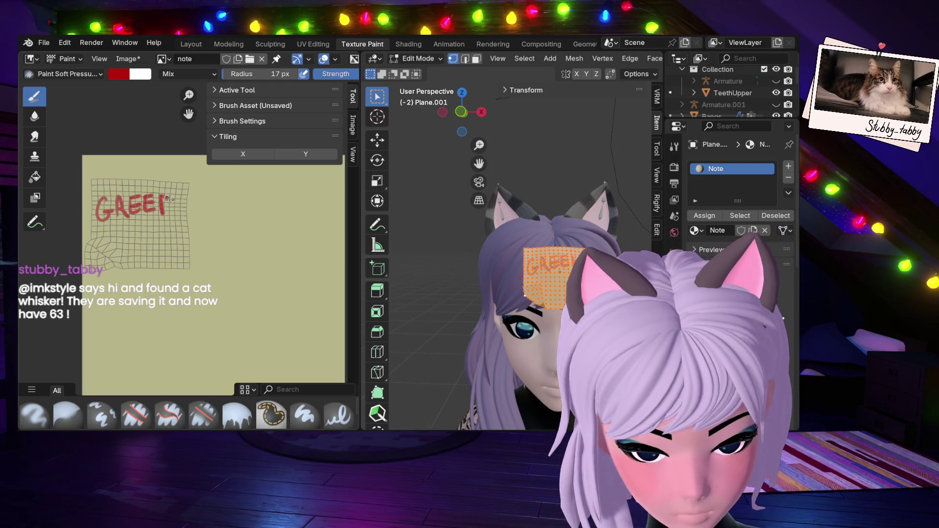
{"action": "left_click_drag", "start_coordinate": [163, 196], "coordinate": [164, 212]}
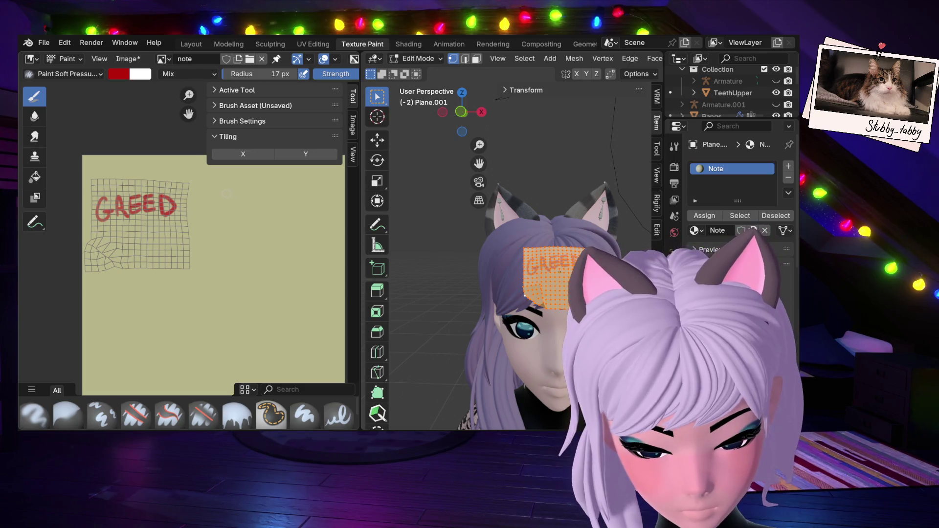
Paint HEAD in red, then E, M and P of EMPTY below it, redoing miswritten strokes.
{"action": "left_click_drag", "start_coordinate": [241, 188], "coordinate": [239, 216]}
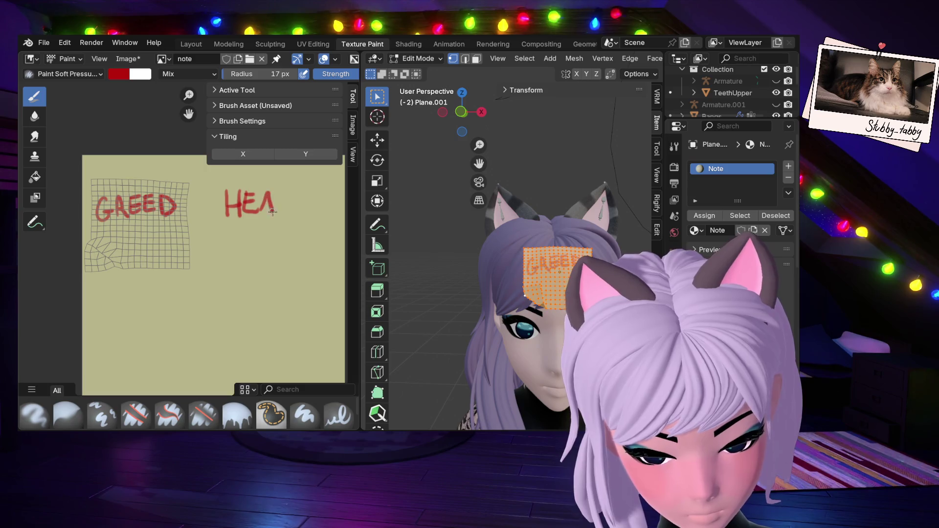
{"action": "left_click_drag", "start_coordinate": [279, 196], "coordinate": [280, 209]}
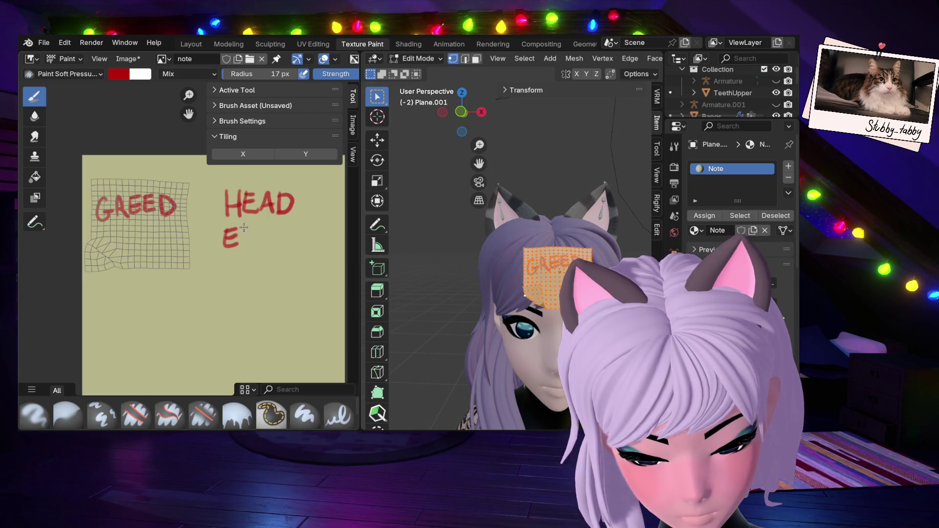
{"action": "mouse_move", "coordinate": [240, 227]}
{"action": "left_mouse_down"}
{"action": "mouse_move", "coordinate": [240, 249]}
{"action": "mouse_move", "coordinate": [261, 237]}
{"action": "left_mouse_up"}
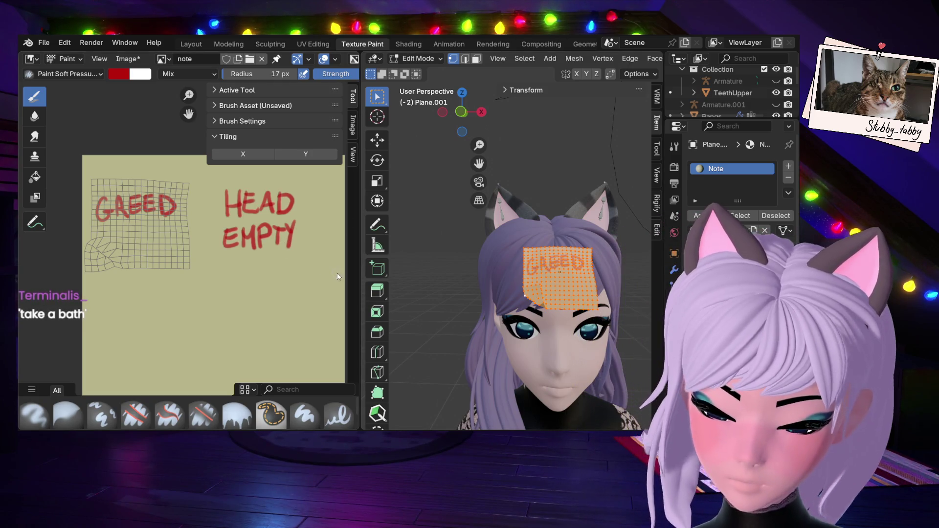
{"action": "key", "text": "ctrl+z"}
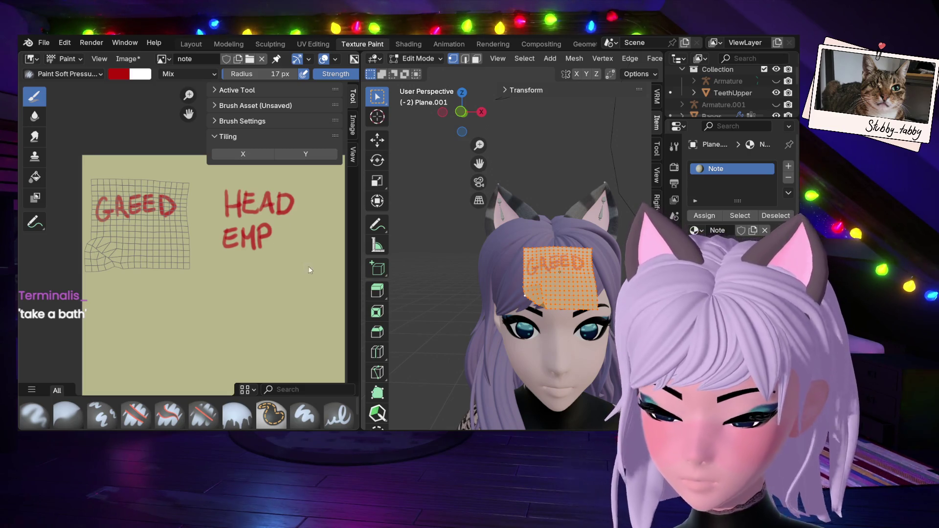
{"action": "key", "text": "ctrl+z"}
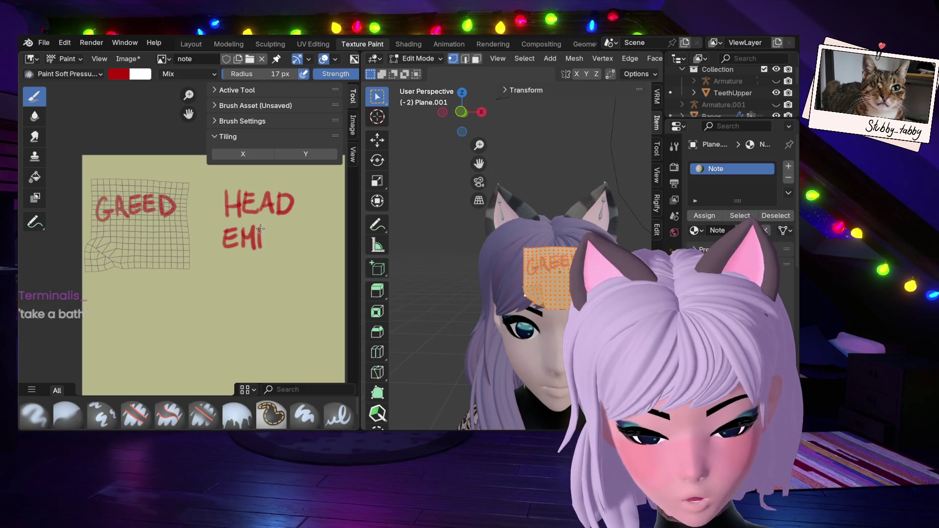
{"action": "left_click_drag", "start_coordinate": [261, 226], "coordinate": [263, 233]}
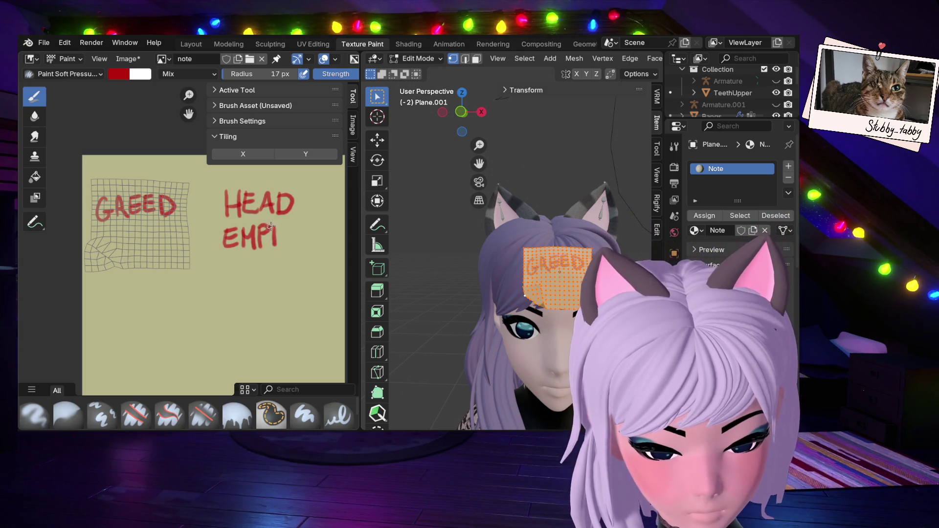
{"action": "left_click_drag", "start_coordinate": [265, 228], "coordinate": [286, 226]}
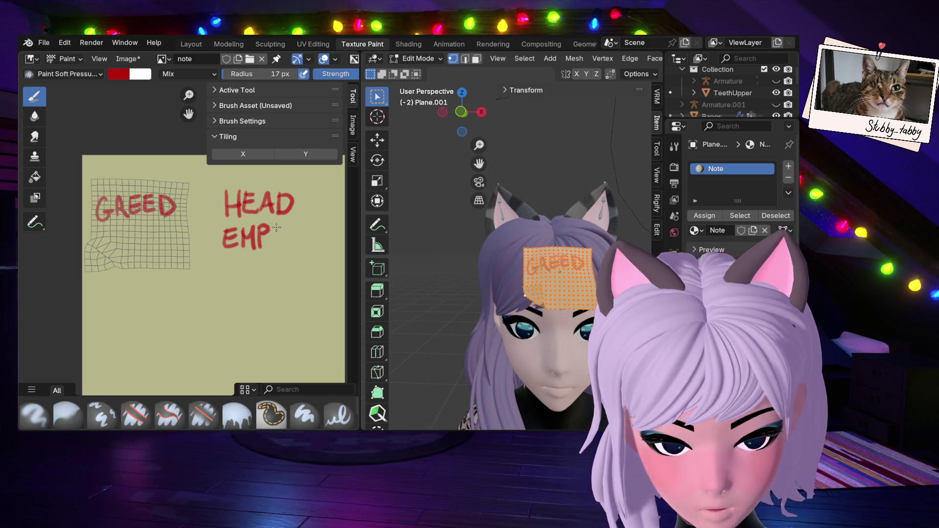
{"action": "mouse_move", "coordinate": [276, 227]}
{"action": "left_mouse_down"}
{"action": "mouse_move", "coordinate": [277, 248]}
{"action": "mouse_move", "coordinate": [296, 251]}
{"action": "left_mouse_up"}
Paint the final Y of EMPTY beneath HEAD on the note texture.
{"action": "left_click_drag", "start_coordinate": [288, 226], "coordinate": [292, 240]}
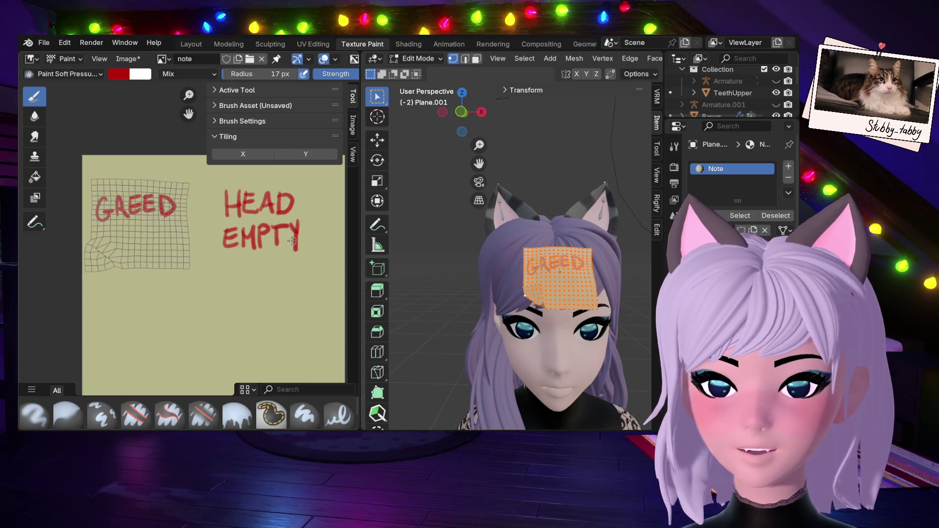
{"action": "key", "text": "grave"}
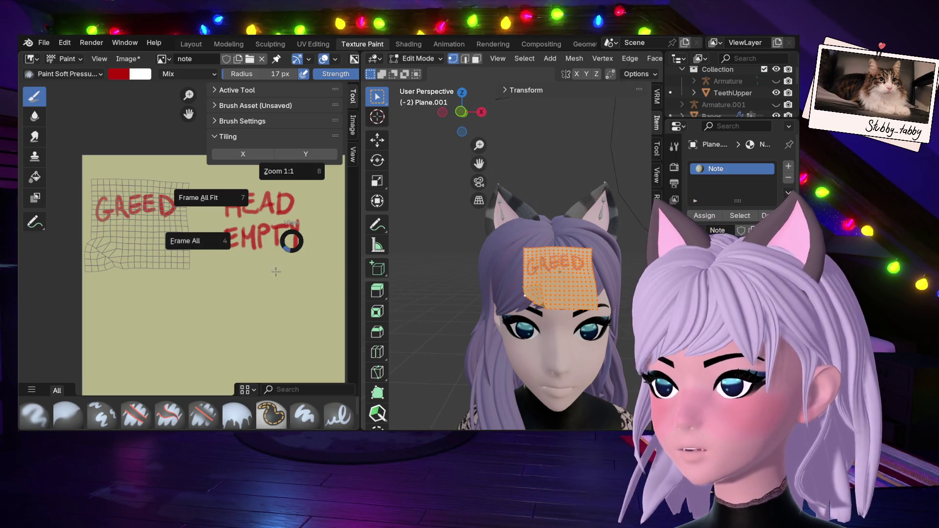
{"action": "key", "text": "Escape"}
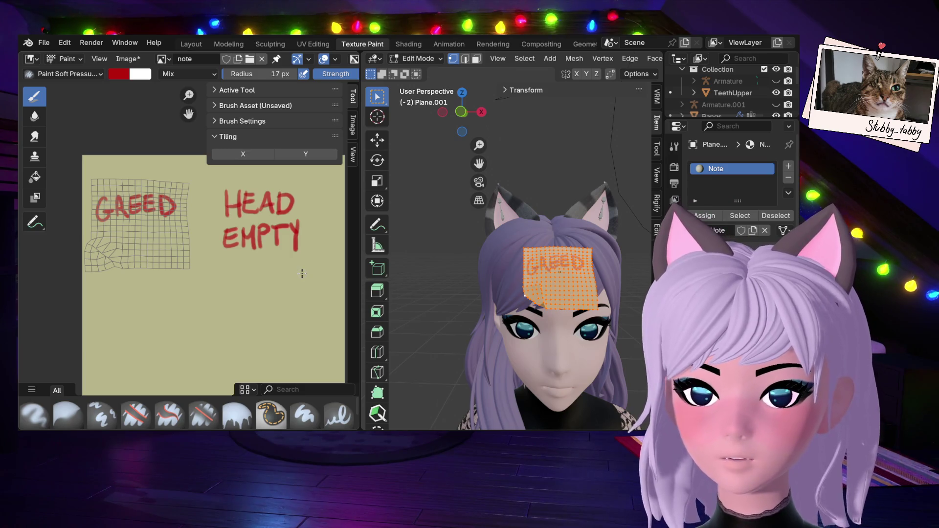
Set the paint colour to black (#000000) by lowering the Value slider.
{"action": "left_click", "coordinate": [118, 73]}
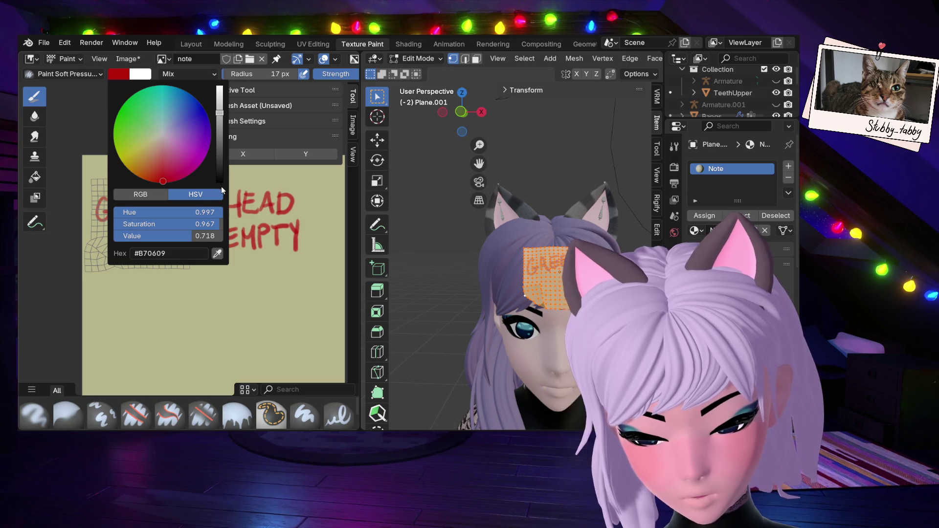
{"action": "left_click_drag", "start_coordinate": [221, 127], "coordinate": [214, 209]}
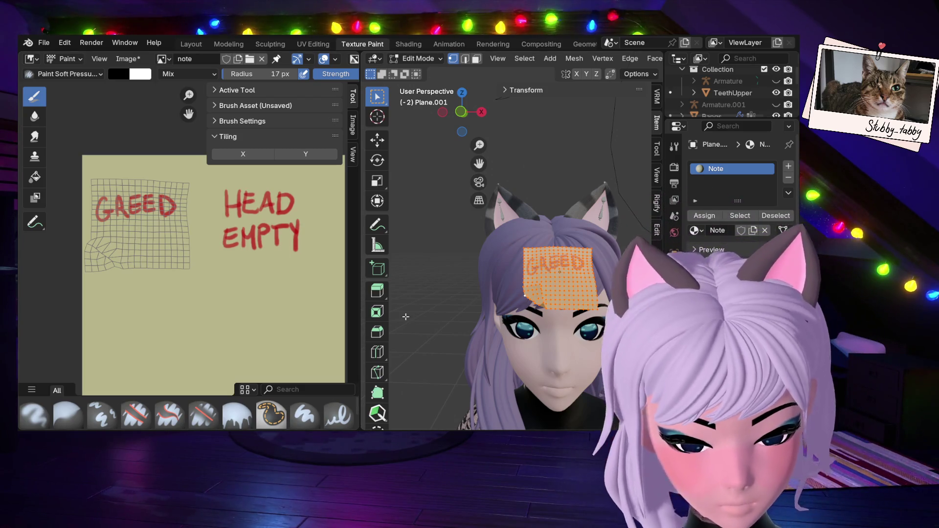
Adjust brush strength and set the brush radius to 6 px in the quick brush settings.
{"action": "right_click", "coordinate": [283, 282]}
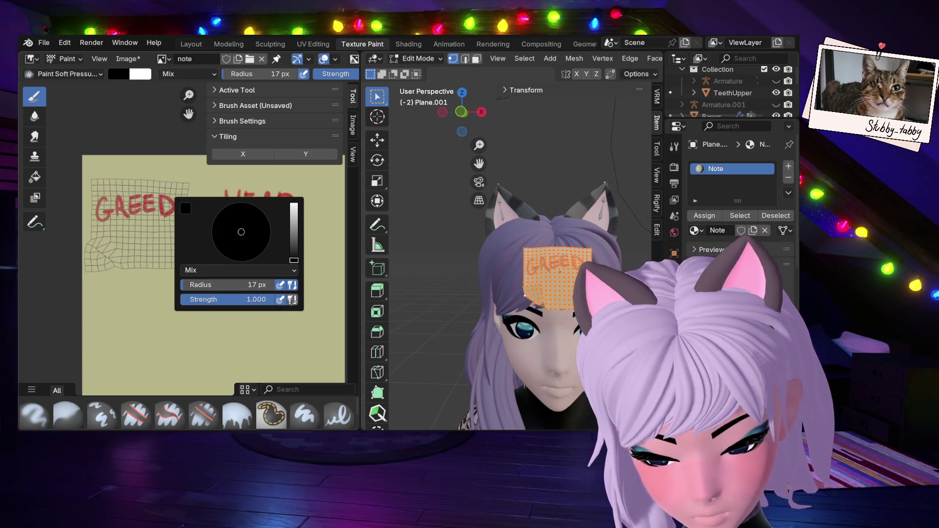
{"action": "mouse_move", "coordinate": [271, 299]}
{"action": "left_mouse_down"}
{"action": "mouse_move", "coordinate": [226, 299]}
{"action": "mouse_move", "coordinate": [299, 299]}
{"action": "left_mouse_up"}
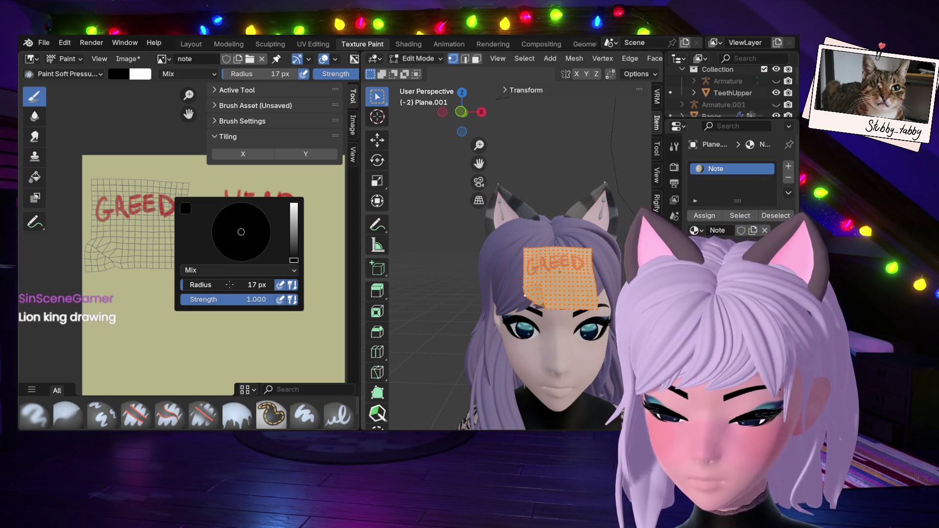
{"action": "left_click_drag", "start_coordinate": [229, 285], "coordinate": [223, 285]}
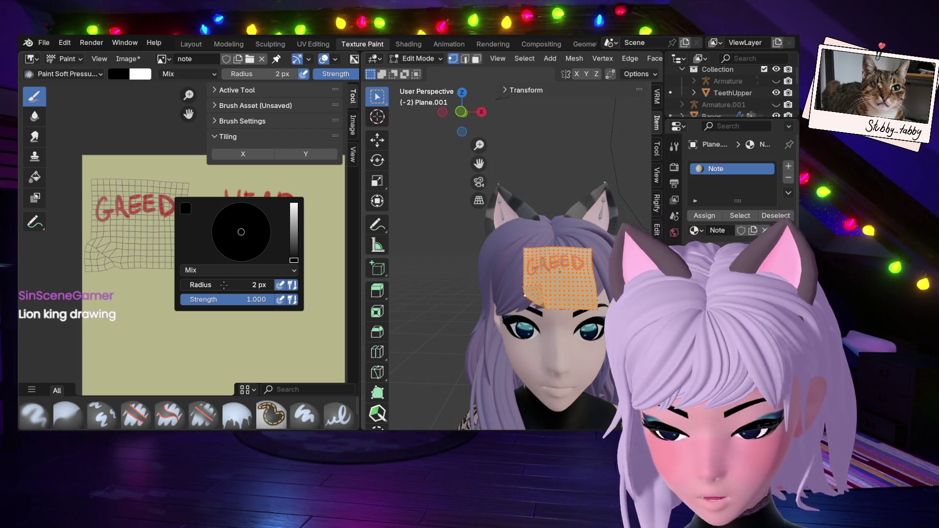
{"action": "left_click_drag", "start_coordinate": [225, 285], "coordinate": [224, 284]}
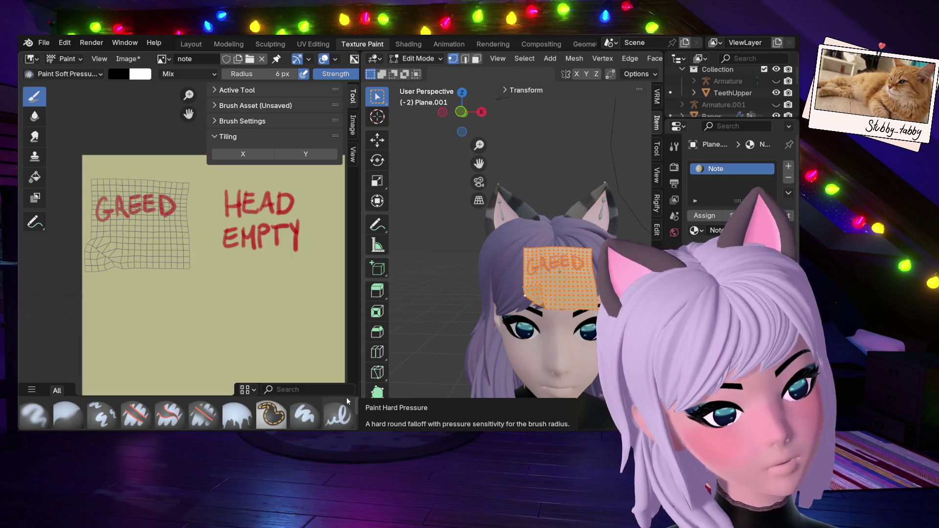
Zoom and pan the Image Editor toward the blank lower area of the note texture.
{"action": "scroll", "coordinate": [246, 326], "scroll_direction": "down", "scroll_amount": 2}
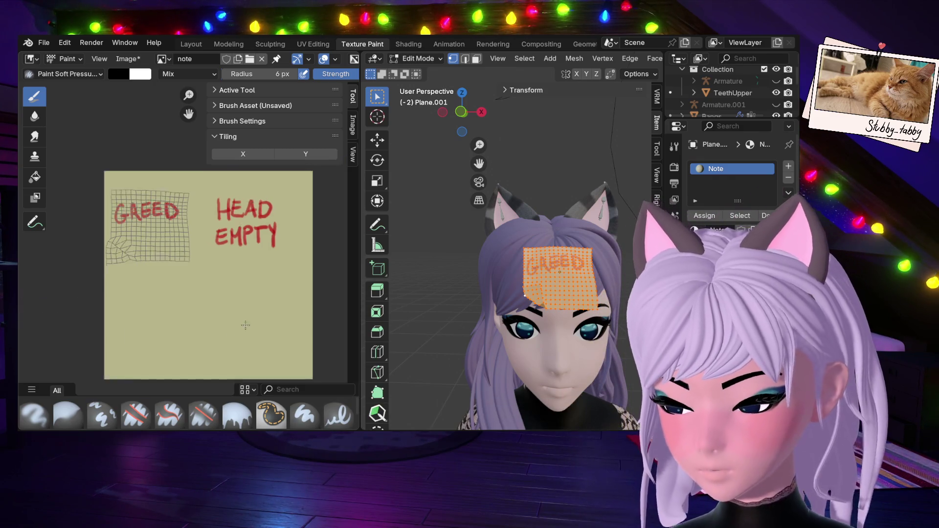
{"action": "scroll", "coordinate": [317, 302], "scroll_direction": "up", "scroll_amount": 1}
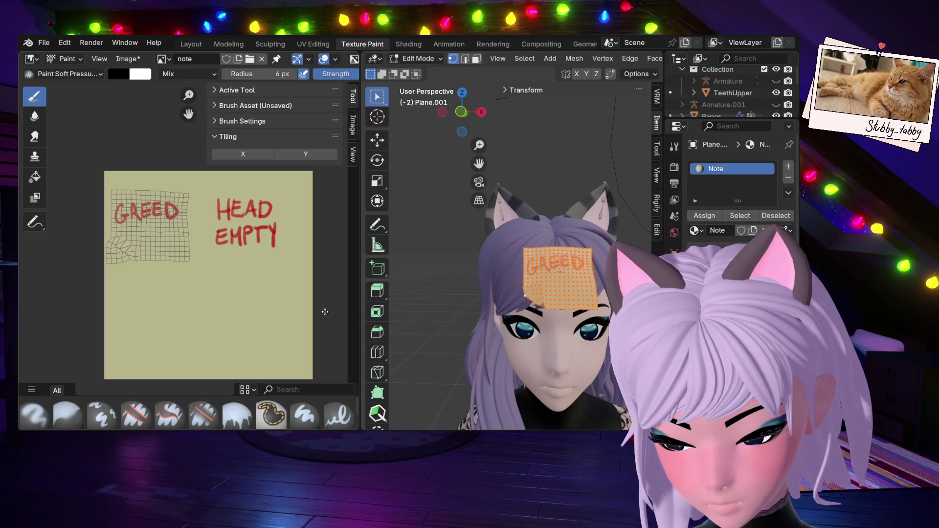
{"action": "mouse_move", "coordinate": [325, 311]}
{"action": "middle_mouse_down"}
{"action": "mouse_move", "coordinate": [304, 267]}
{"action": "mouse_move", "coordinate": [292, 296]}
{"action": "mouse_move", "coordinate": [318, 301]}
{"action": "middle_mouse_up"}
{"action": "scroll", "coordinate": [248, 329], "scroll_direction": "up", "scroll_amount": 2}
{"action": "mouse_move", "coordinate": [257, 331]}
{"action": "middle_mouse_down"}
{"action": "mouse_move", "coordinate": [318, 260]}
{"action": "mouse_move", "coordinate": [289, 284]}
{"action": "mouse_move", "coordinate": [266, 266]}
{"action": "mouse_move", "coordinate": [263, 280]}
{"action": "middle_mouse_up"}
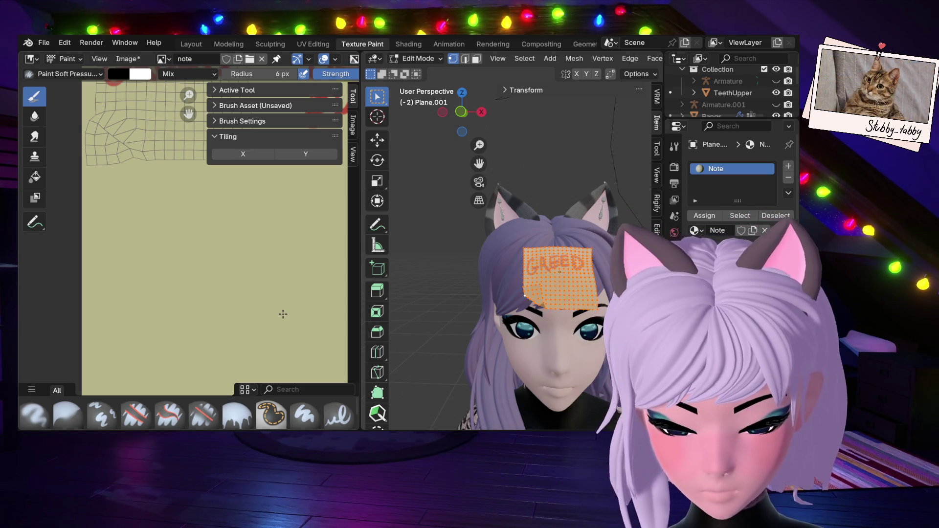
Sketch a black cat with ears, head outline and mouth, undoing the first eye stroke.
{"action": "mouse_move", "coordinate": [254, 294]}
{"action": "middle_mouse_down"}
{"action": "mouse_move", "coordinate": [266, 277]}
{"action": "mouse_move", "coordinate": [267, 298]}
{"action": "middle_mouse_up"}
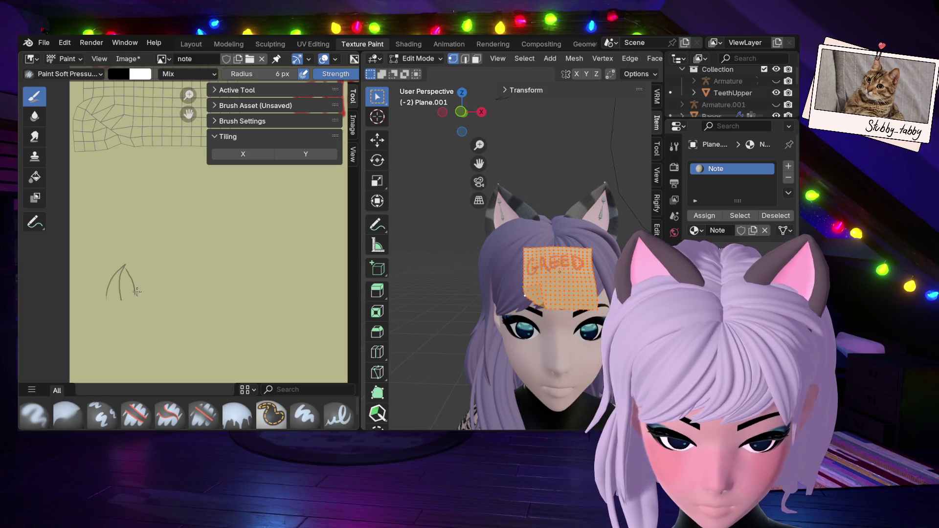
{"action": "mouse_move", "coordinate": [158, 290]}
{"action": "left_mouse_down"}
{"action": "mouse_move", "coordinate": [173, 261]}
{"action": "mouse_move", "coordinate": [174, 288]}
{"action": "mouse_move", "coordinate": [180, 276]}
{"action": "mouse_move", "coordinate": [185, 288]}
{"action": "left_mouse_up"}
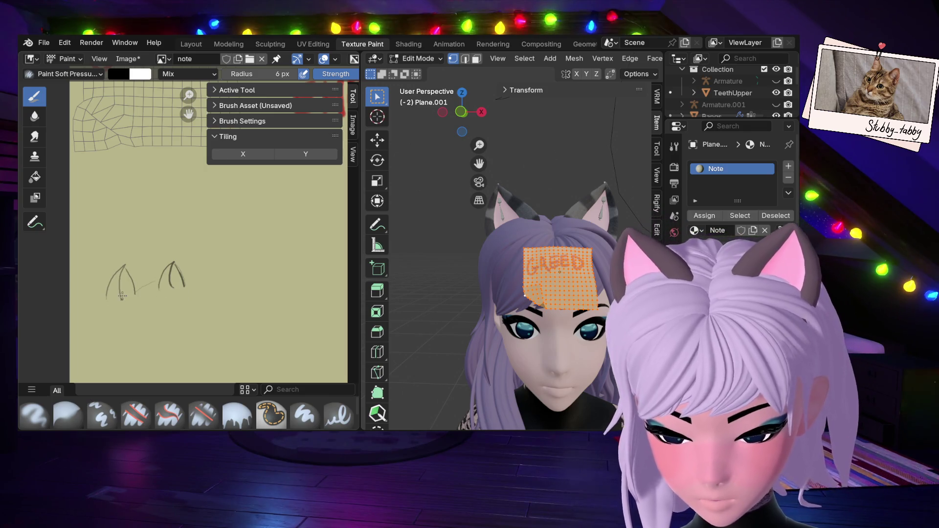
{"action": "mouse_move", "coordinate": [107, 298]}
{"action": "left_mouse_down"}
{"action": "mouse_move", "coordinate": [105, 338]}
{"action": "mouse_move", "coordinate": [162, 364]}
{"action": "left_mouse_up"}
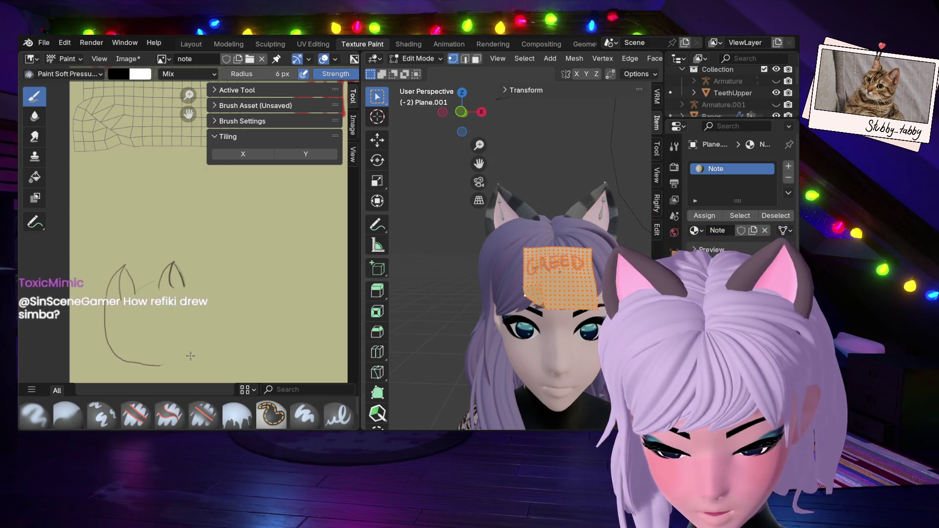
{"action": "left_click_drag", "start_coordinate": [192, 296], "coordinate": [156, 370]}
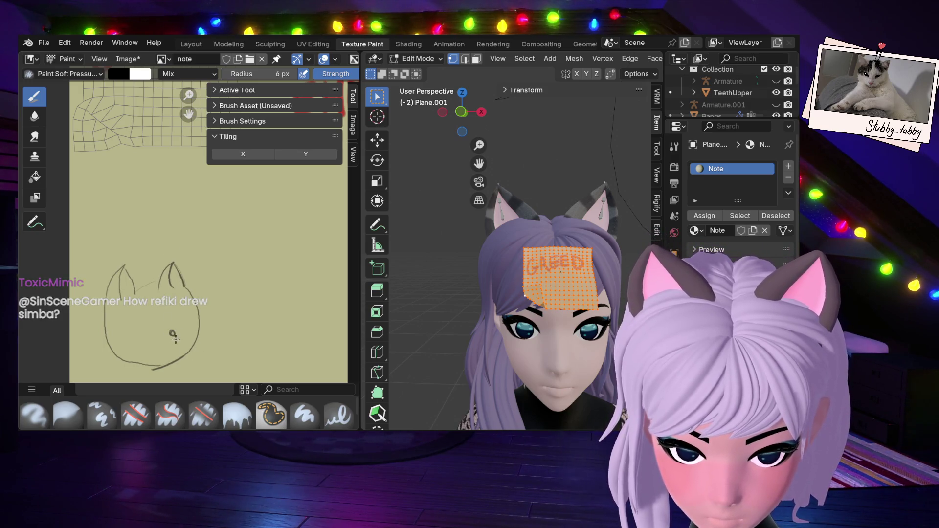
{"action": "left_click_drag", "start_coordinate": [173, 340], "coordinate": [161, 354]}
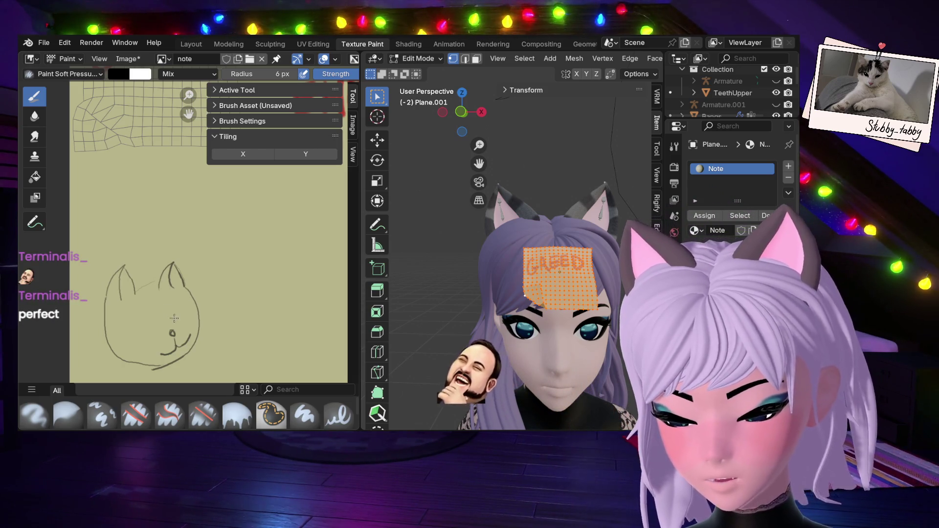
{"action": "mouse_move", "coordinate": [174, 319]}
{"action": "left_mouse_down"}
{"action": "mouse_move", "coordinate": [186, 317]}
{"action": "mouse_move", "coordinate": [143, 329]}
{"action": "left_mouse_up"}
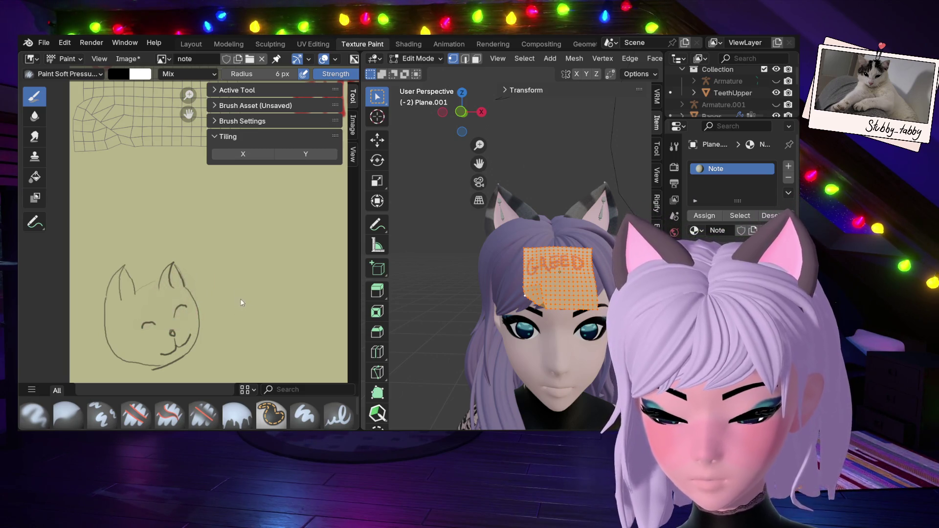
{"action": "key", "text": "ctrl+z"}
Redraw the cat's left closed eye with a short black stroke.
{"action": "mouse_move", "coordinate": [139, 328]}
{"action": "left_mouse_down"}
{"action": "mouse_move", "coordinate": [144, 319]}
{"action": "mouse_move", "coordinate": [149, 327]}
{"action": "left_mouse_up"}
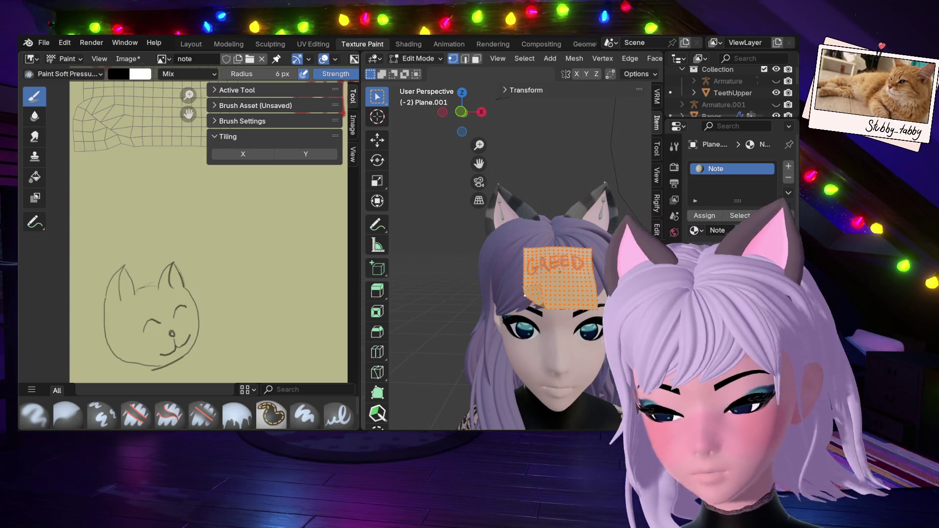
Sample the beige note colour, enlarge the brush to 159 px, and paint over the cat doodle.
{"action": "left_click", "coordinate": [118, 73]}
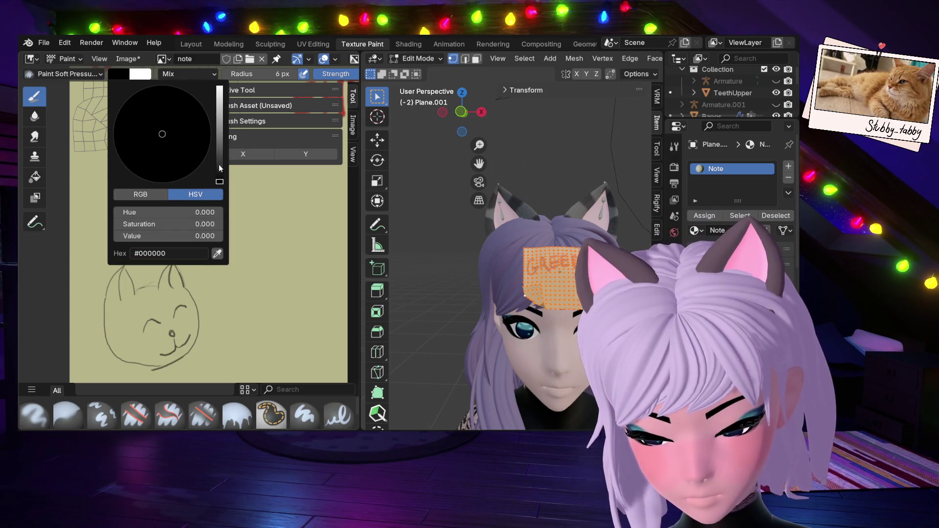
{"action": "left_click", "coordinate": [218, 254]}
{"action": "left_click", "coordinate": [250, 278]}
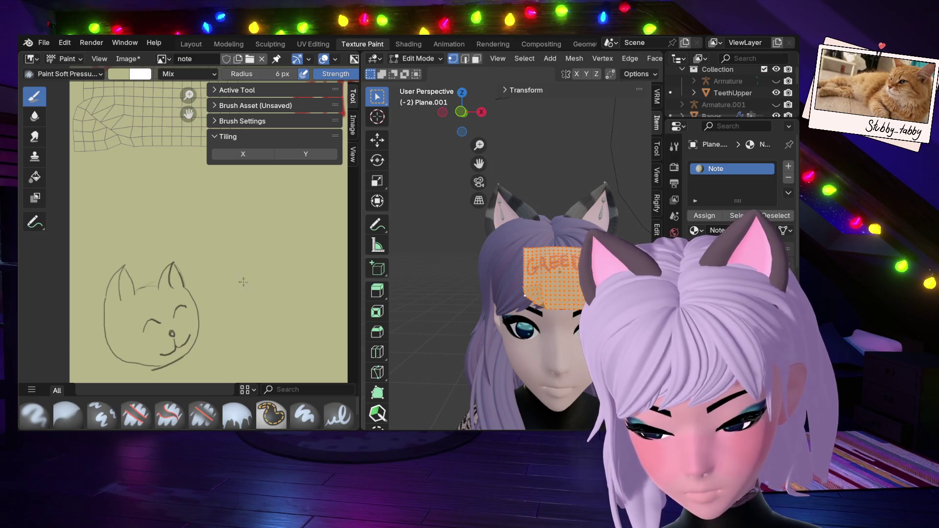
{"action": "right_click", "coordinate": [257, 278]}
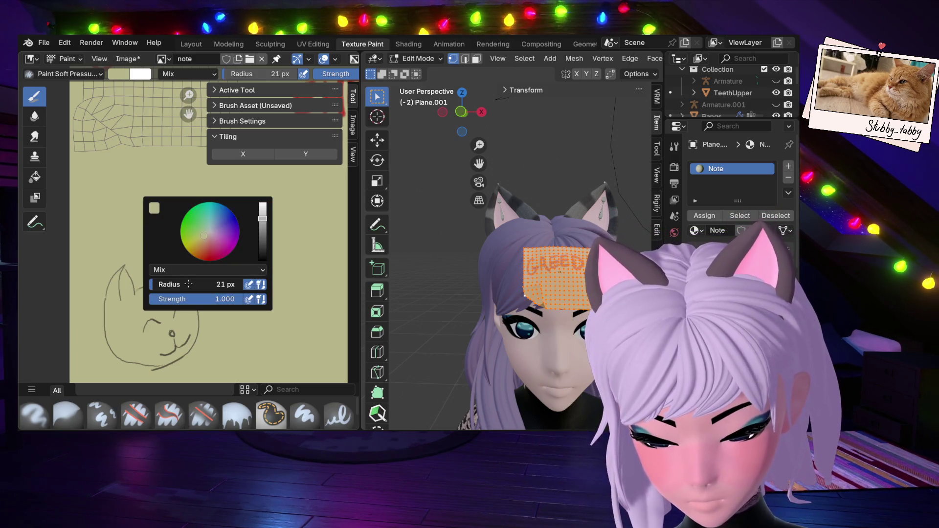
{"action": "left_click_drag", "start_coordinate": [188, 285], "coordinate": [230, 285]}
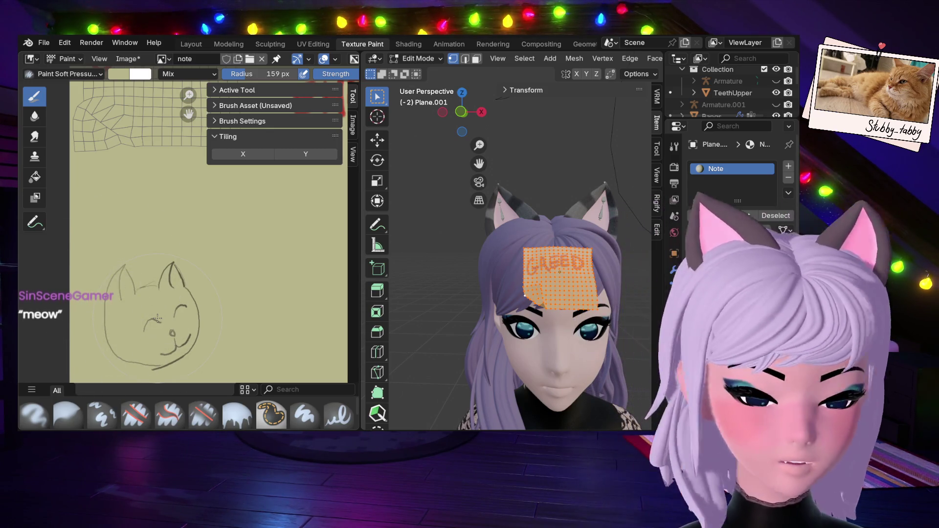
{"action": "mouse_move", "coordinate": [189, 293]}
{"action": "left_mouse_down"}
{"action": "mouse_move", "coordinate": [171, 303]}
{"action": "mouse_move", "coordinate": [163, 335]}
{"action": "mouse_move", "coordinate": [169, 313]}
{"action": "mouse_move", "coordinate": [151, 298]}
{"action": "mouse_move", "coordinate": [218, 339]}
{"action": "left_mouse_up"}
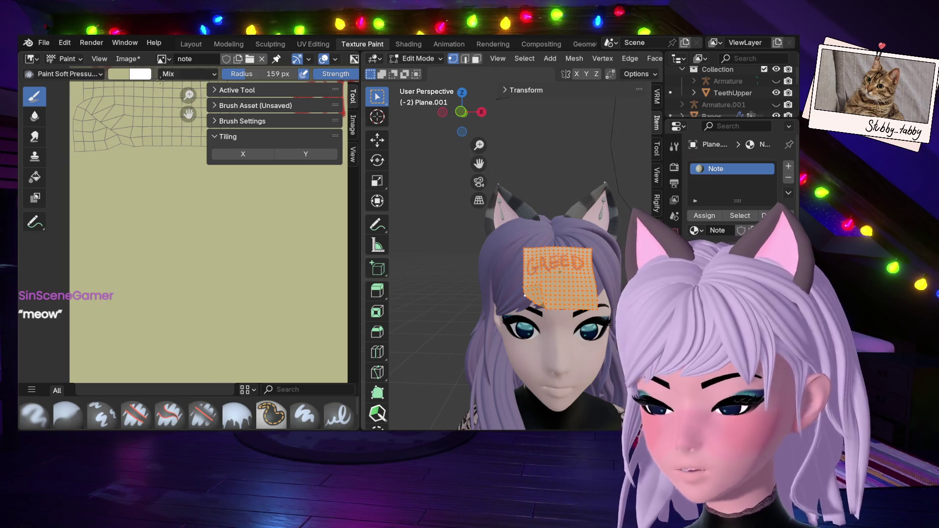
Set the brush colour to black and reduce the radius to 39 px.
{"action": "left_click", "coordinate": [120, 75]}
{"action": "left_click_drag", "start_coordinate": [219, 112], "coordinate": [220, 182]}
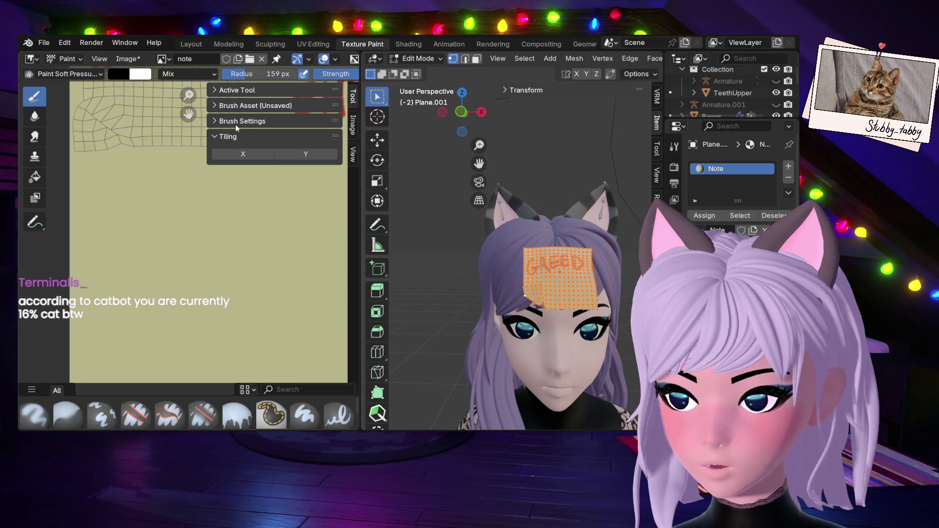
{"action": "right_click", "coordinate": [253, 319]}
{"action": "left_click_drag", "start_coordinate": [274, 279], "coordinate": [224, 282]}
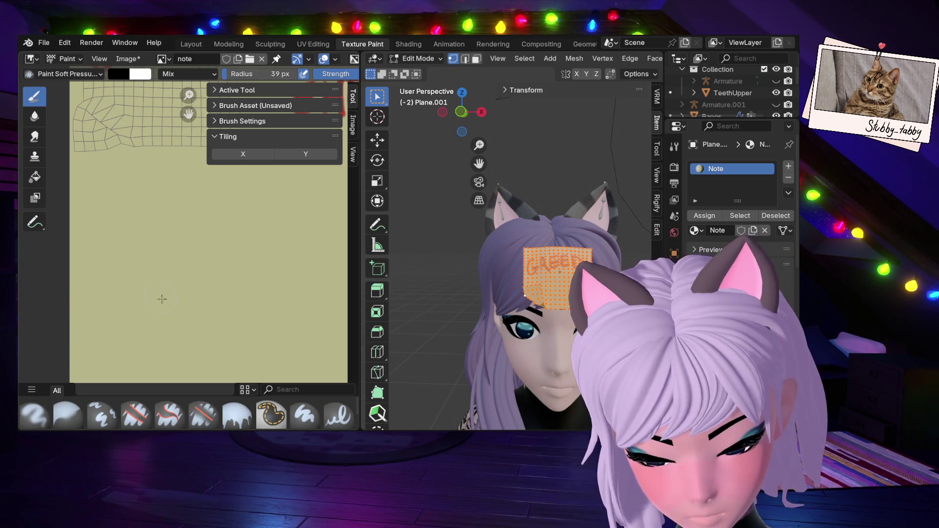
Set the brush radius to 12 px, letter a test 'Meow', then undo it.
{"action": "left_click", "coordinate": [121, 76]}
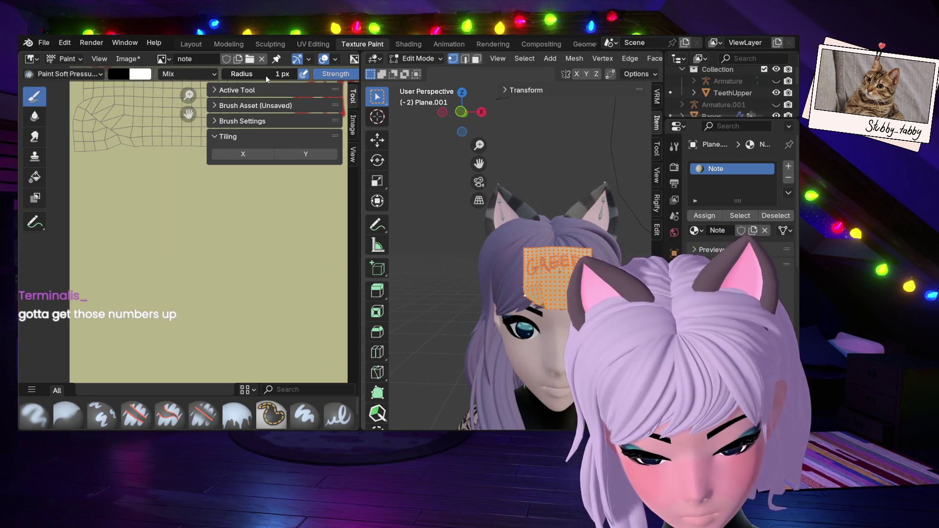
{"action": "scroll", "coordinate": [266, 76], "scroll_direction": "up", "scroll_amount": 5, "text": "ctrl"}
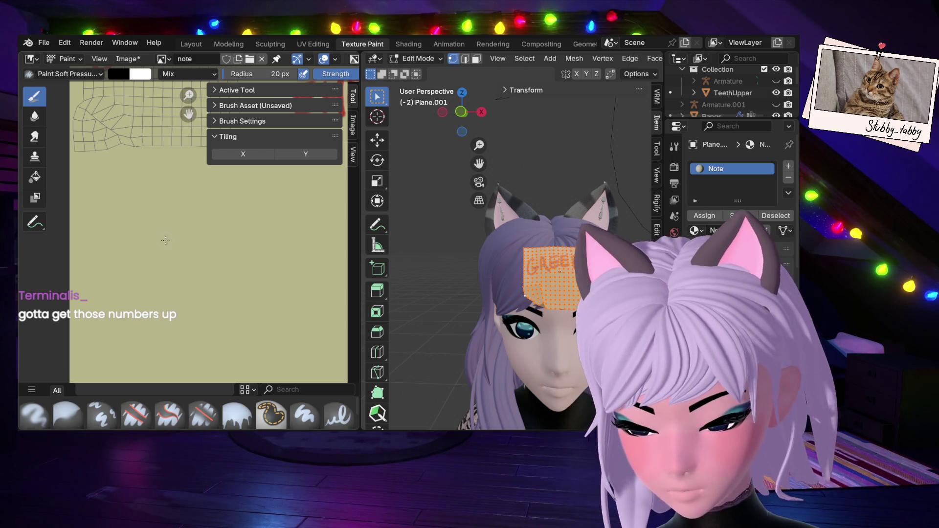
{"action": "scroll", "coordinate": [262, 78], "scroll_direction": "down", "scroll_amount": 8, "text": "ctrl"}
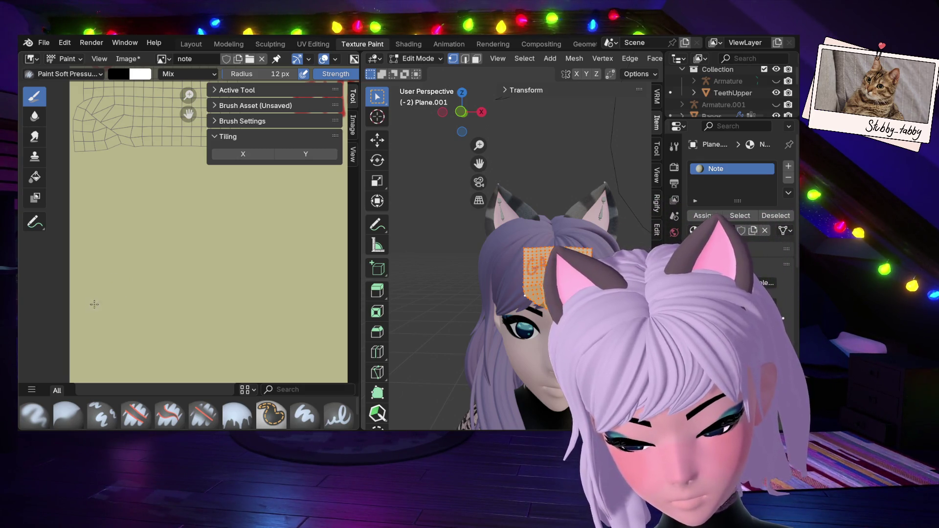
{"action": "mouse_move", "coordinate": [94, 305]}
{"action": "left_mouse_down"}
{"action": "mouse_move", "coordinate": [104, 276]}
{"action": "mouse_move", "coordinate": [118, 313]}
{"action": "mouse_move", "coordinate": [124, 294]}
{"action": "mouse_move", "coordinate": [140, 307]}
{"action": "mouse_move", "coordinate": [191, 282]}
{"action": "left_mouse_up"}
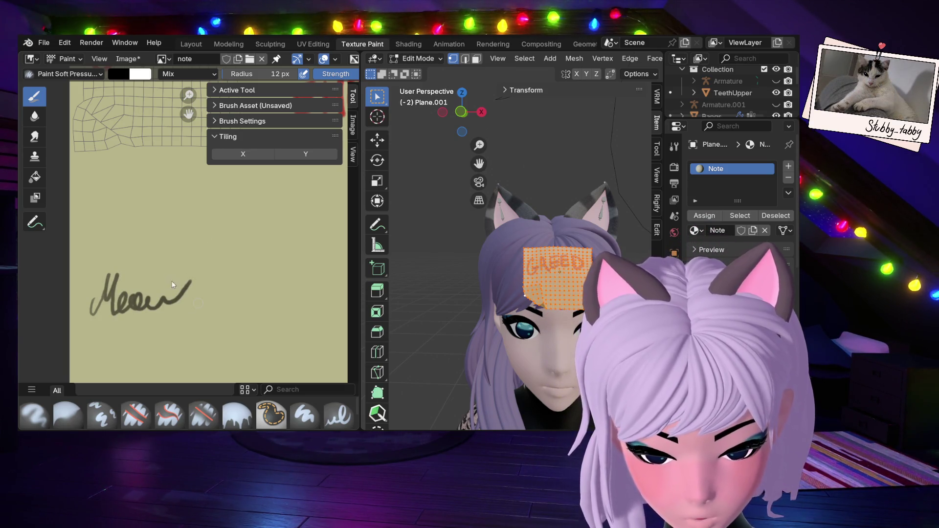
{"action": "key", "text": "ctrl+z"}
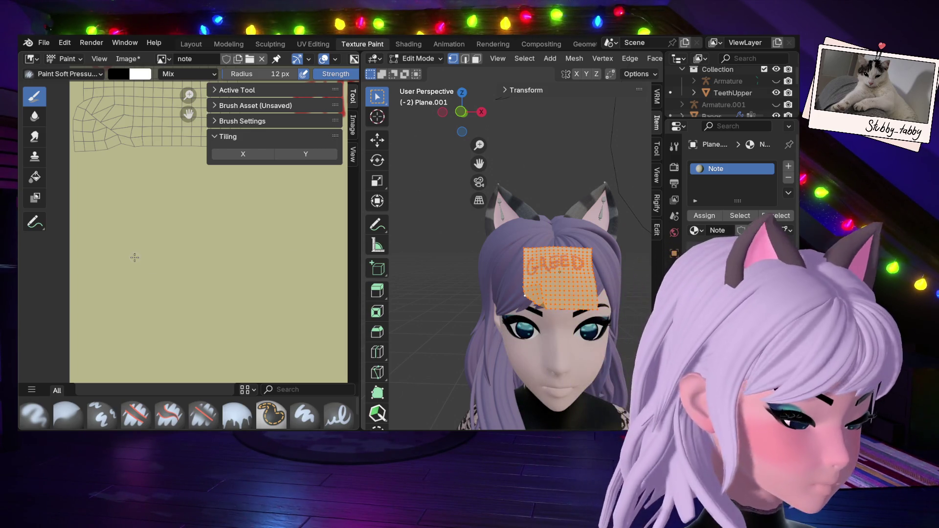
Zoom and pan to show the full note texture with GREED and HEAD EMPTY visible.
{"action": "scroll", "coordinate": [54, 226], "scroll_direction": "down", "scroll_amount": 2}
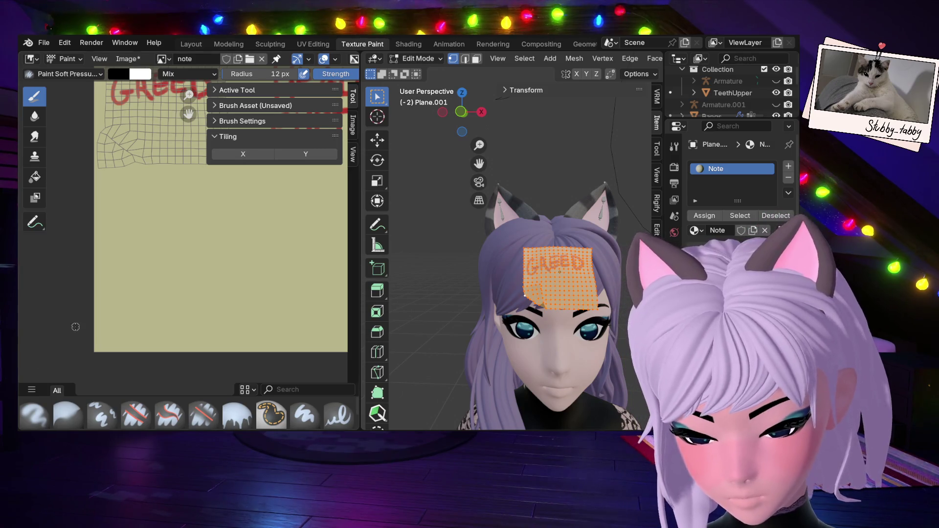
{"action": "scroll", "coordinate": [204, 165], "scroll_direction": "up", "scroll_amount": 2}
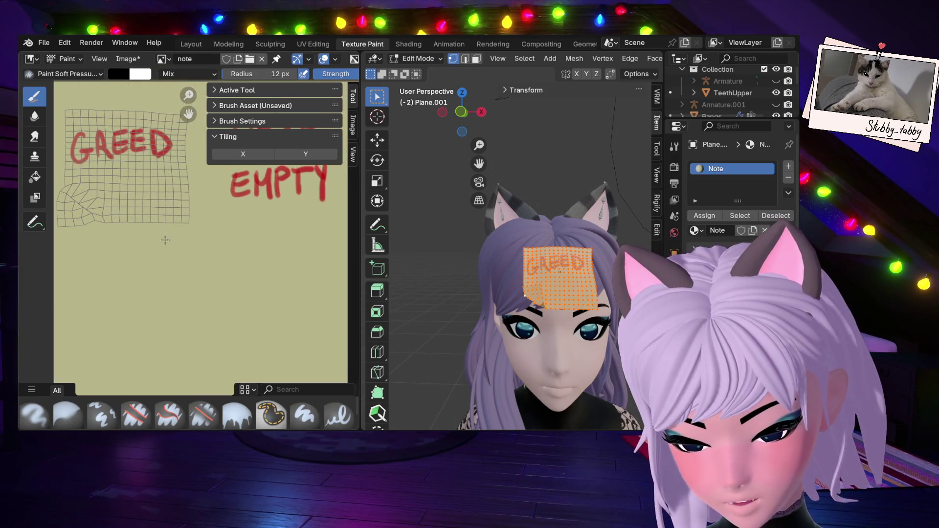
{"action": "mouse_move", "coordinate": [183, 279]}
{"action": "middle_mouse_down"}
{"action": "mouse_move", "coordinate": [197, 333]}
{"action": "mouse_move", "coordinate": [234, 286]}
{"action": "mouse_move", "coordinate": [200, 272]}
{"action": "middle_mouse_up"}
{"action": "scroll", "coordinate": [213, 282], "scroll_direction": "down", "scroll_amount": 3}
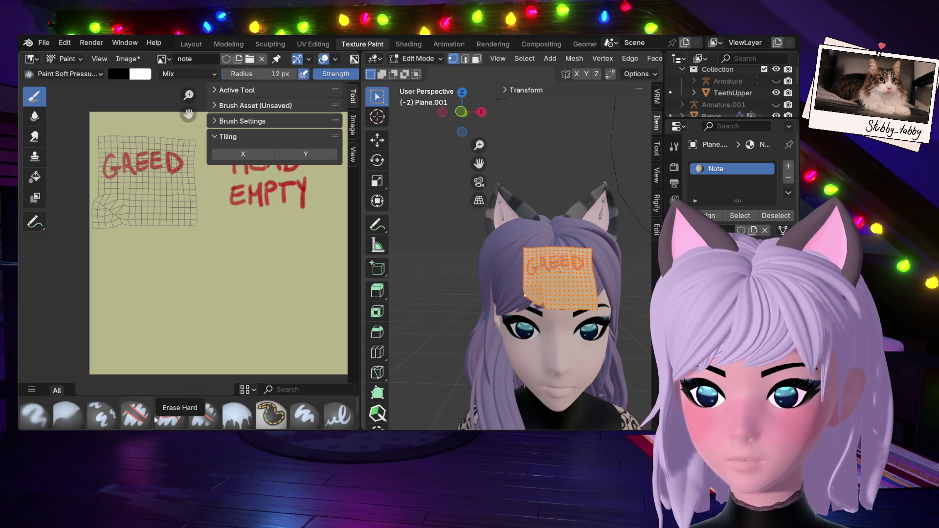
Switch to the Paint Hard brush and set its colour to dark red (#542323).
{"action": "left_click", "coordinate": [298, 417]}
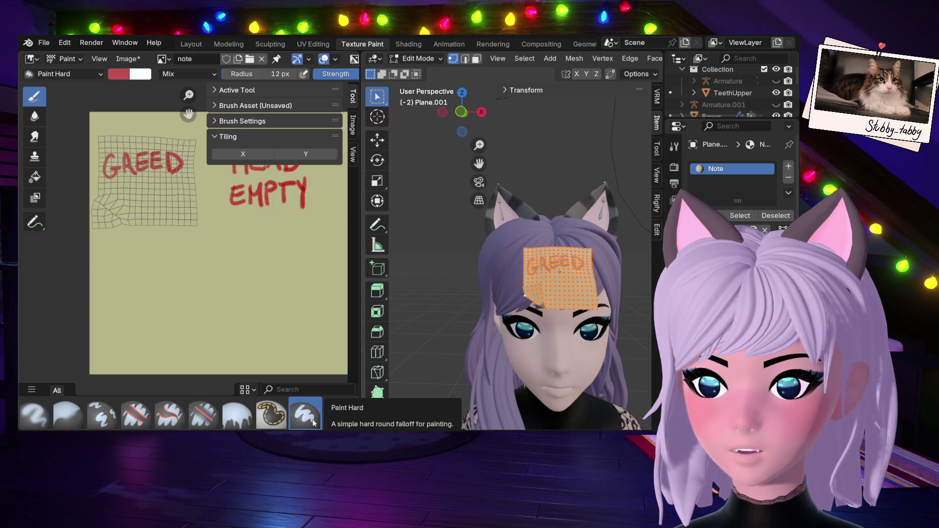
{"action": "left_click", "coordinate": [117, 77]}
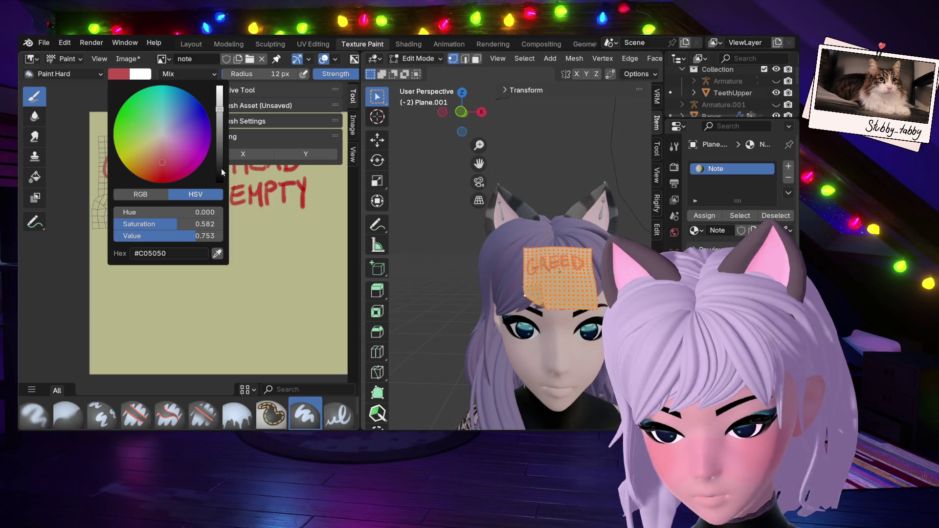
{"action": "left_click", "coordinate": [218, 150]}
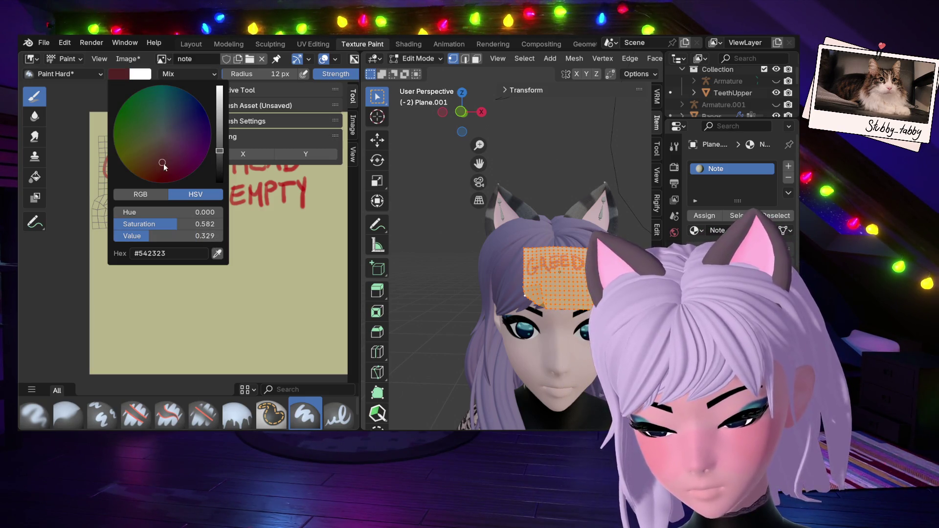
{"action": "left_click_drag", "start_coordinate": [164, 167], "coordinate": [164, 197]}
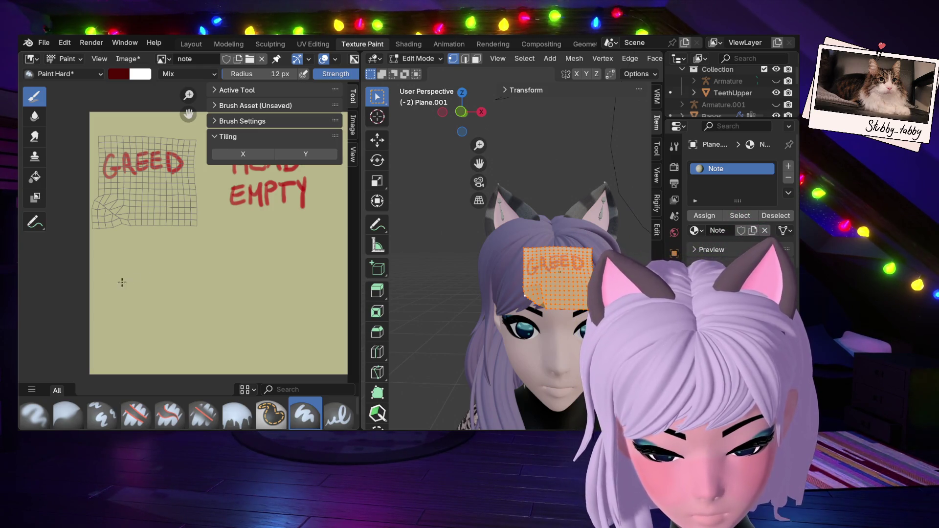
{"action": "mouse_move", "coordinate": [125, 283]}
{"action": "left_mouse_down"}
{"action": "mouse_move", "coordinate": [122, 303]}
{"action": "mouse_move", "coordinate": [159, 289]}
{"action": "mouse_move", "coordinate": [172, 297]}
{"action": "left_mouse_up"}
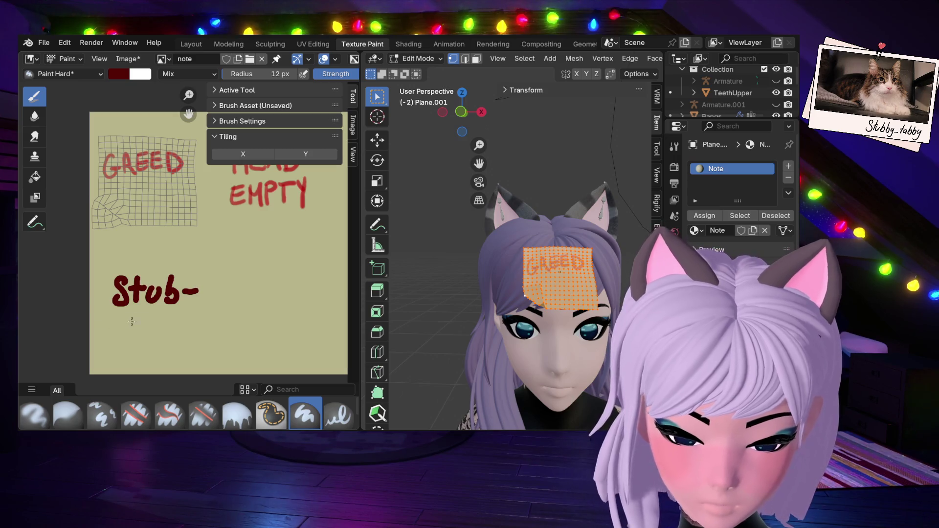
{"action": "left_click_drag", "start_coordinate": [124, 322], "coordinate": [150, 322]}
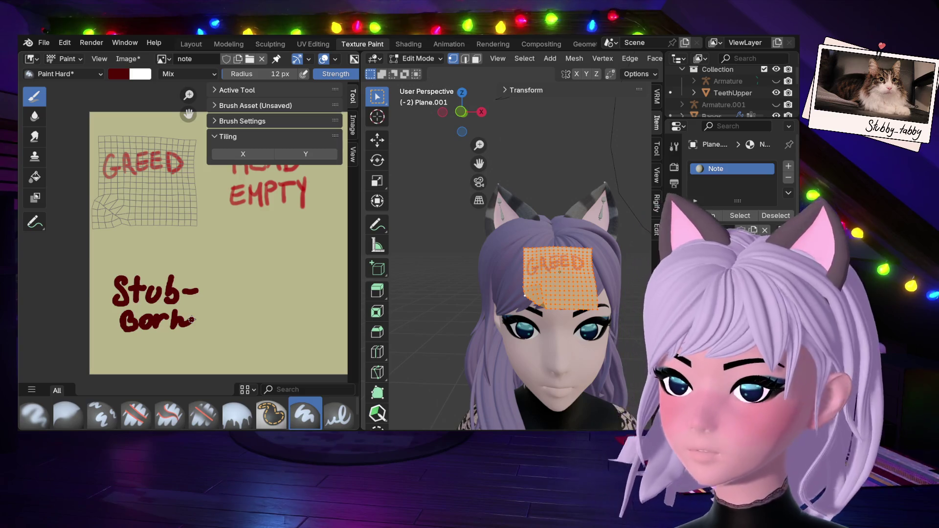
{"action": "key", "text": "ctrl+z"}
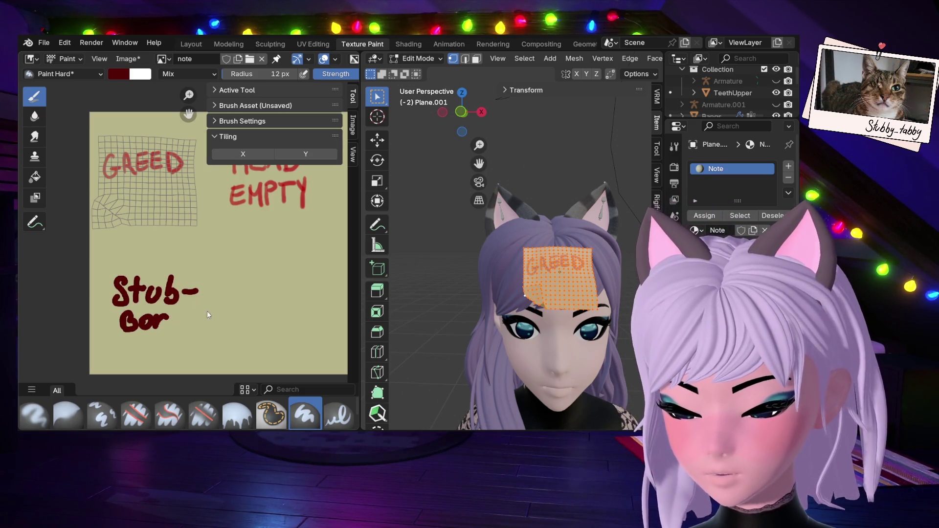
{"action": "key", "text": "ctrl+z"}
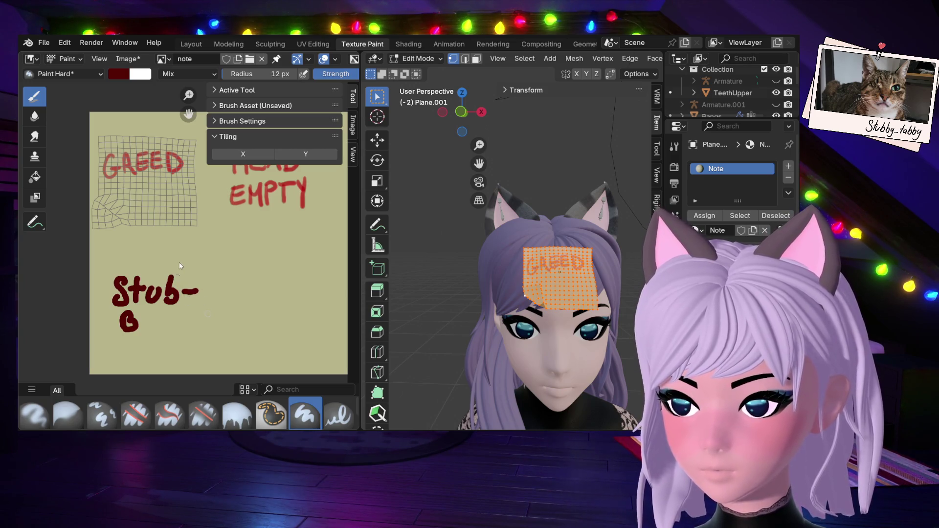
{"action": "key", "text": "ctrl+z"}
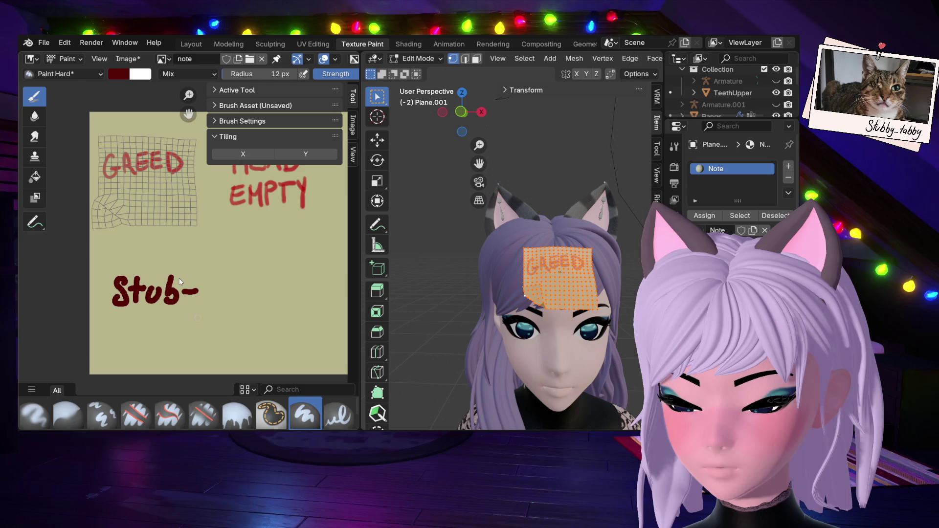
{"action": "key", "text": "ctrl+z"}
{"action": "key", "text": "ctrl+z"}
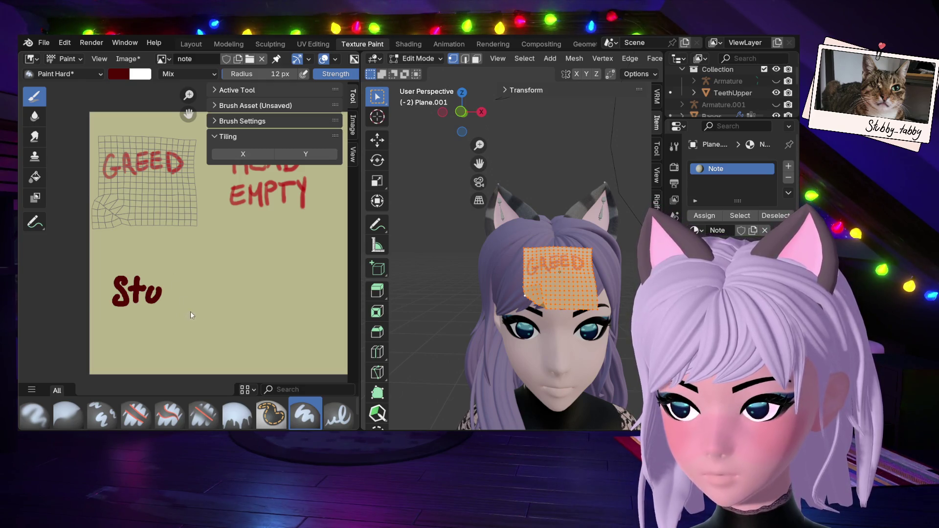
{"action": "key", "text": "ctrl+z"}
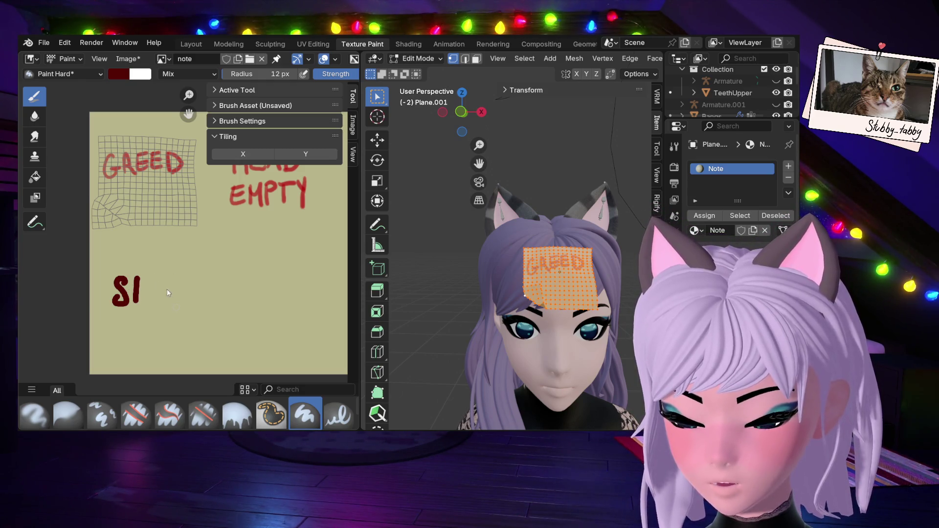
{"action": "key", "text": "ctrl+z"}
{"action": "key", "text": "ctrl+z"}
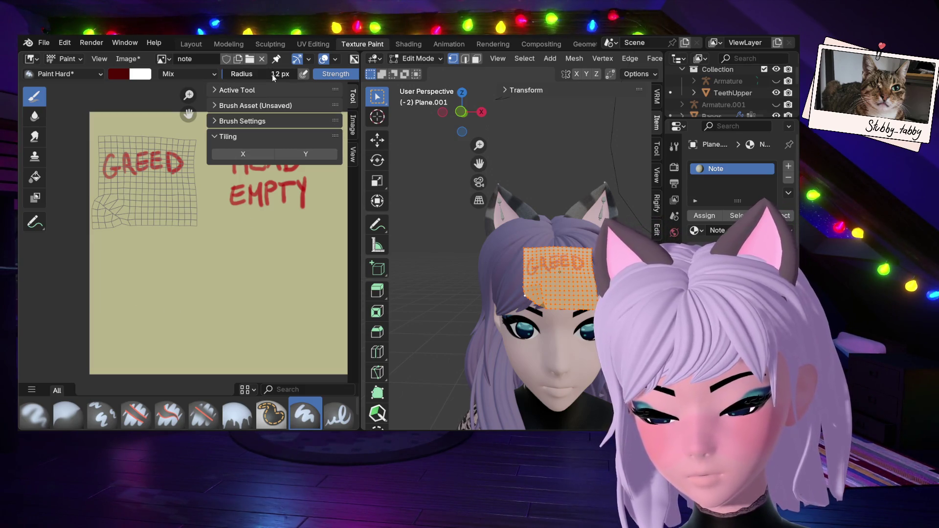
Shrink the brush and hand-letter 'Stub-born' in the atlas's lower-left quarter in dark red.
{"action": "mouse_move", "coordinate": [270, 77]}
{"action": "left_mouse_down"}
{"action": "mouse_move", "coordinate": [230, 78]}
{"action": "mouse_move", "coordinate": [269, 78]}
{"action": "left_mouse_up"}
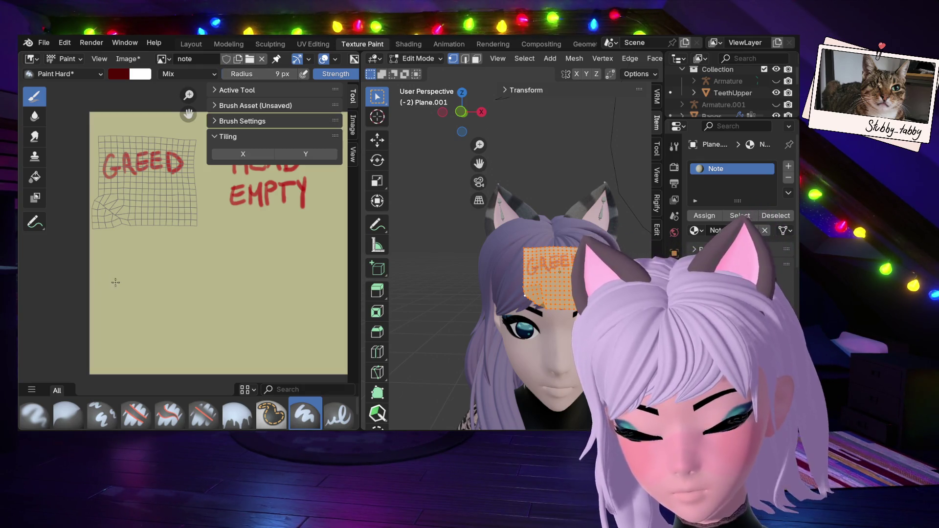
{"action": "mouse_move", "coordinate": [115, 275]}
{"action": "left_mouse_down"}
{"action": "mouse_move", "coordinate": [104, 299]}
{"action": "mouse_move", "coordinate": [134, 297]}
{"action": "mouse_move", "coordinate": [143, 281]}
{"action": "mouse_move", "coordinate": [159, 292]}
{"action": "mouse_move", "coordinate": [170, 280]}
{"action": "left_mouse_up"}
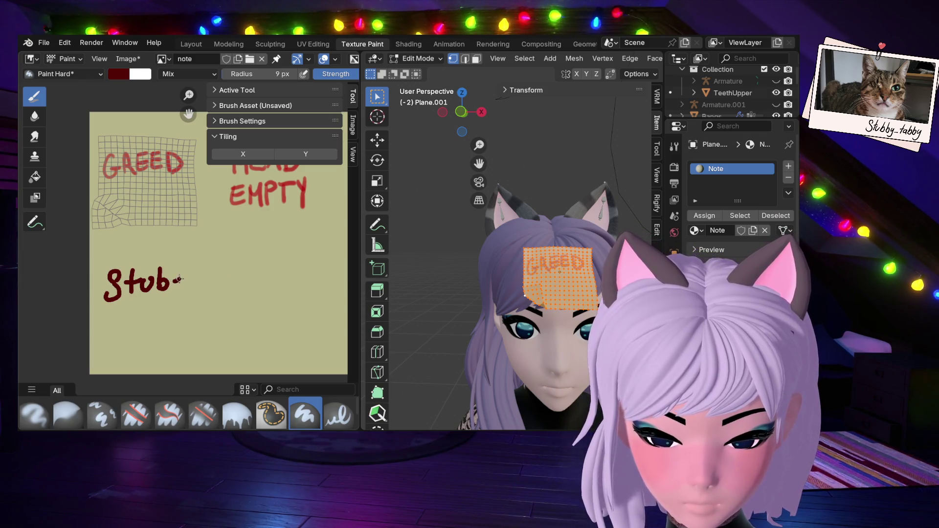
{"action": "mouse_move", "coordinate": [114, 307]}
{"action": "left_mouse_down"}
{"action": "mouse_move", "coordinate": [122, 318]}
{"action": "mouse_move", "coordinate": [165, 308]}
{"action": "left_mouse_up"}
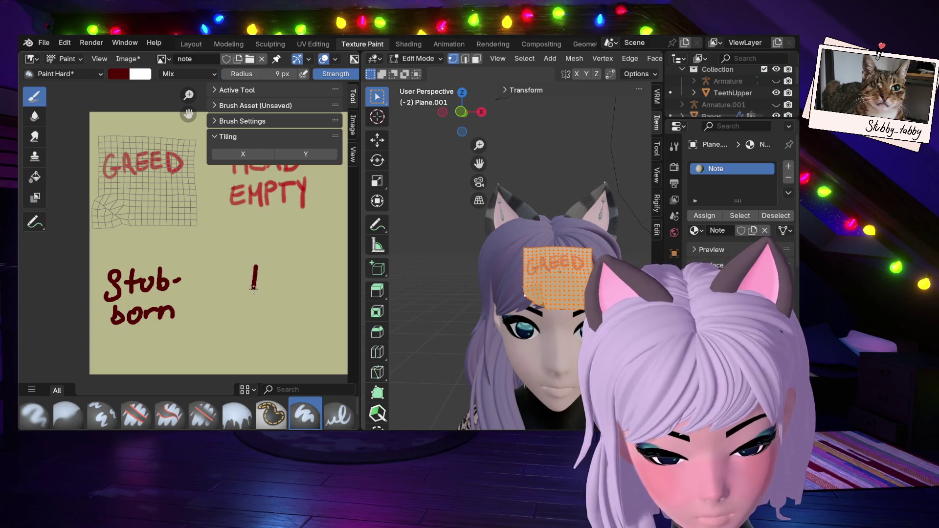
Paint 'MEOW' in the lower-right quarter, undoing a stray 'hello' below it.
{"action": "mouse_move", "coordinate": [266, 277]}
{"action": "left_mouse_down"}
{"action": "mouse_move", "coordinate": [299, 293]}
{"action": "mouse_move", "coordinate": [302, 264]}
{"action": "mouse_move", "coordinate": [296, 277]}
{"action": "mouse_move", "coordinate": [321, 276]}
{"action": "left_mouse_up"}
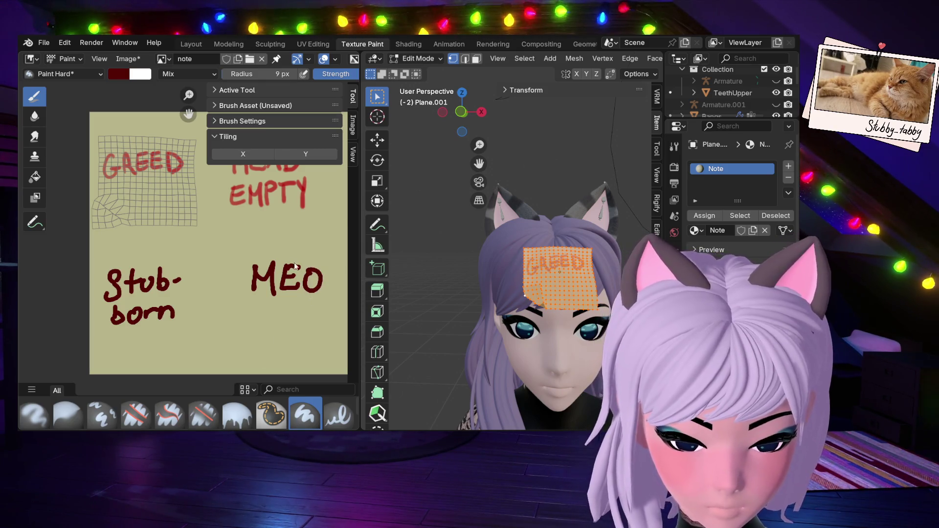
{"action": "key", "text": "ctrl+z"}
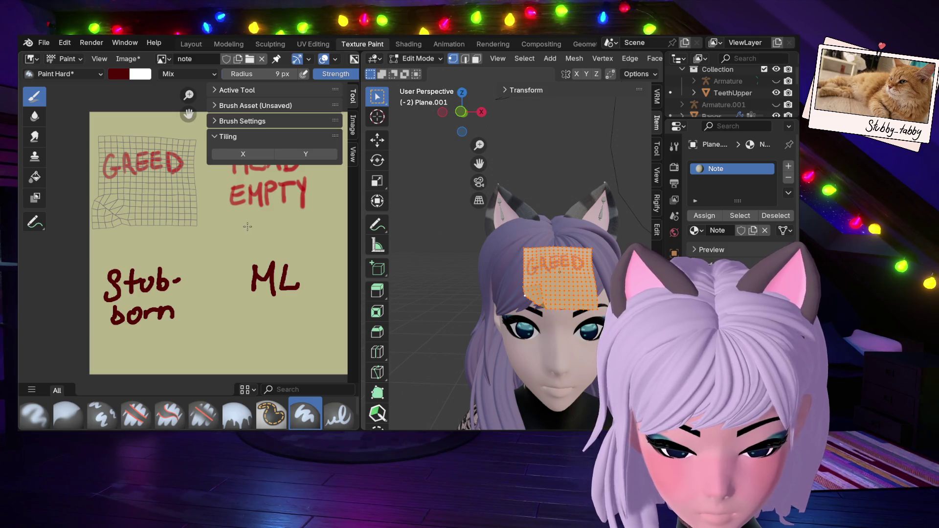
{"action": "key", "text": "ctrl+z"}
{"action": "key", "text": "ctrl+z"}
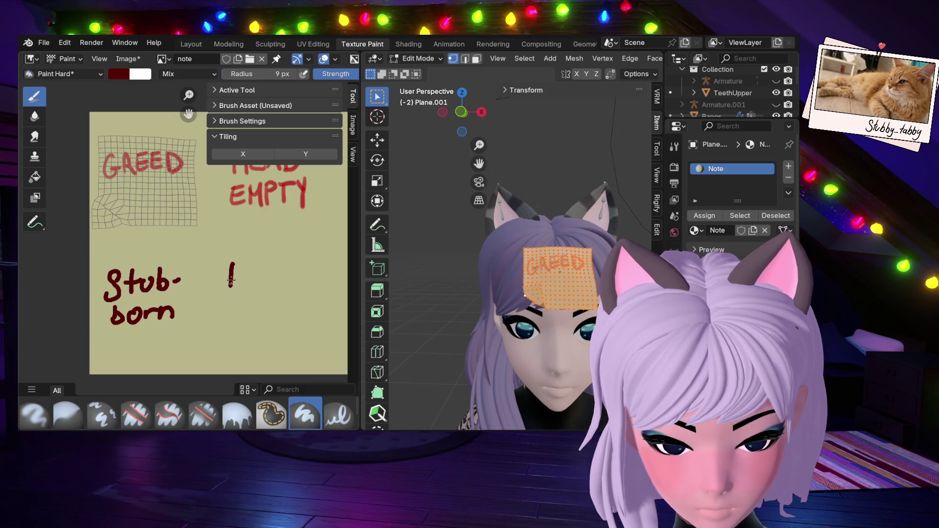
{"action": "mouse_move", "coordinate": [230, 264]}
{"action": "left_mouse_down"}
{"action": "mouse_move", "coordinate": [252, 257]}
{"action": "mouse_move", "coordinate": [252, 290]}
{"action": "mouse_move", "coordinate": [291, 260]}
{"action": "mouse_move", "coordinate": [308, 264]}
{"action": "left_mouse_up"}
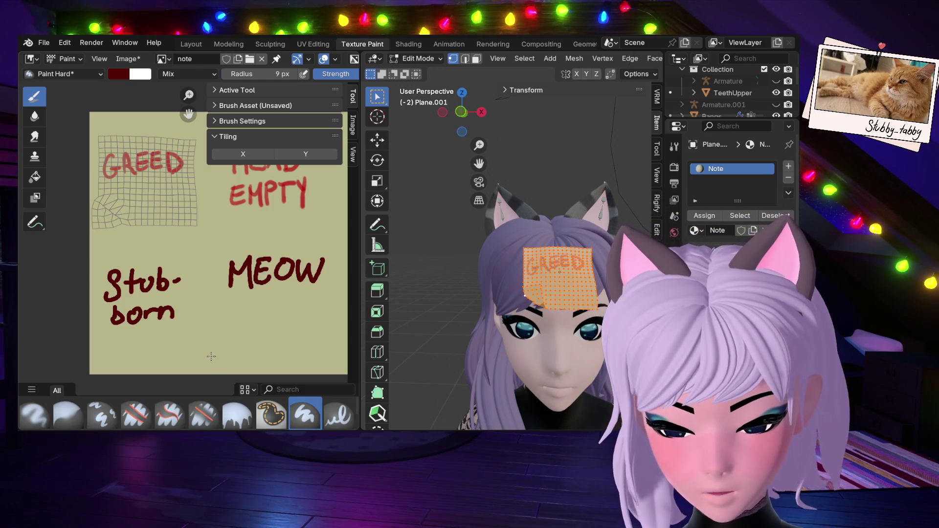
{"action": "mouse_move", "coordinate": [211, 356]}
{"action": "left_mouse_down"}
{"action": "mouse_move", "coordinate": [219, 345]}
{"action": "mouse_move", "coordinate": [272, 348]}
{"action": "mouse_move", "coordinate": [293, 328]}
{"action": "left_mouse_up"}
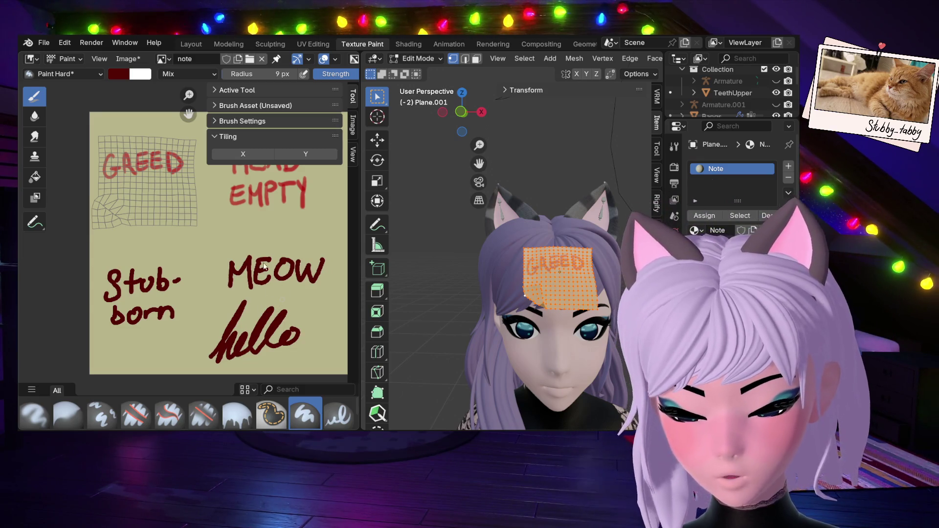
{"action": "key", "text": "ctrl+z"}
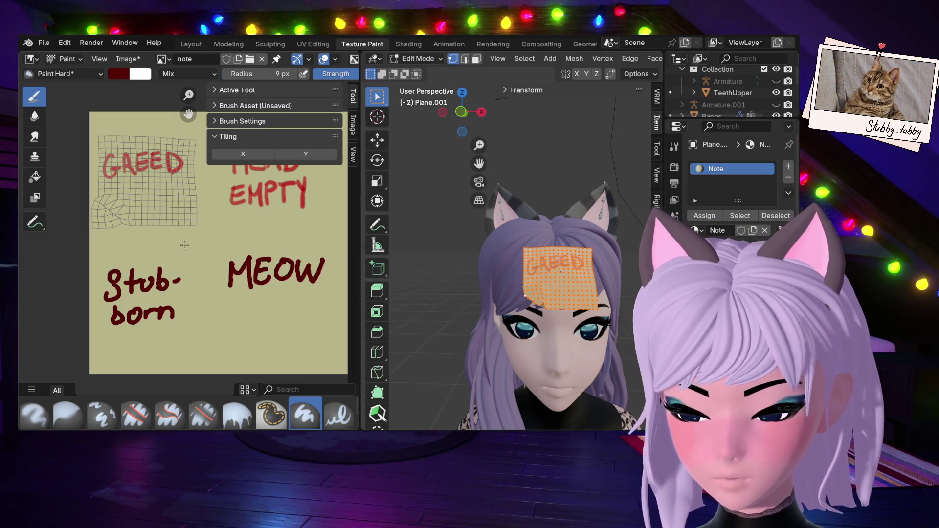
{"action": "scroll", "coordinate": [244, 242], "scroll_direction": "down", "scroll_amount": 1}
{"action": "scroll", "coordinate": [244, 242], "scroll_direction": "up", "scroll_amount": 1}
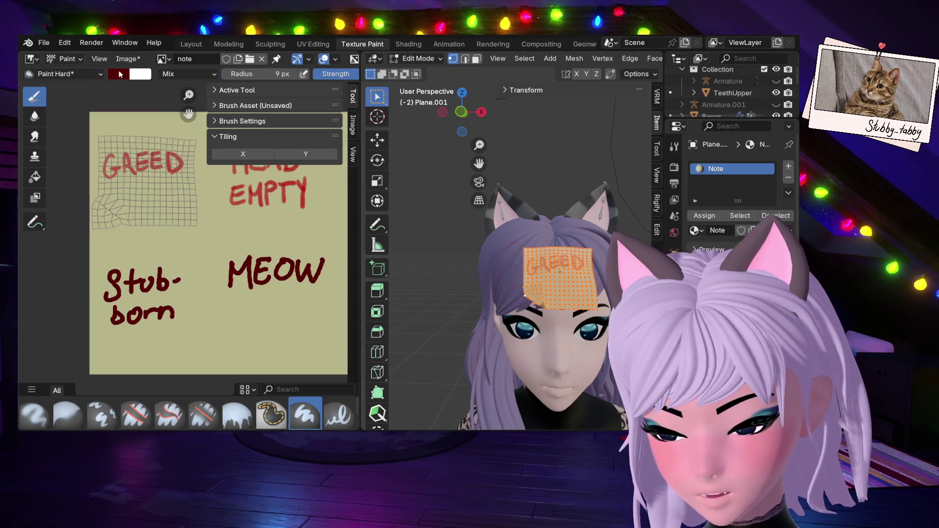
Save the painted note texture image with Alt+S.
{"action": "left_click", "coordinate": [128, 59]}
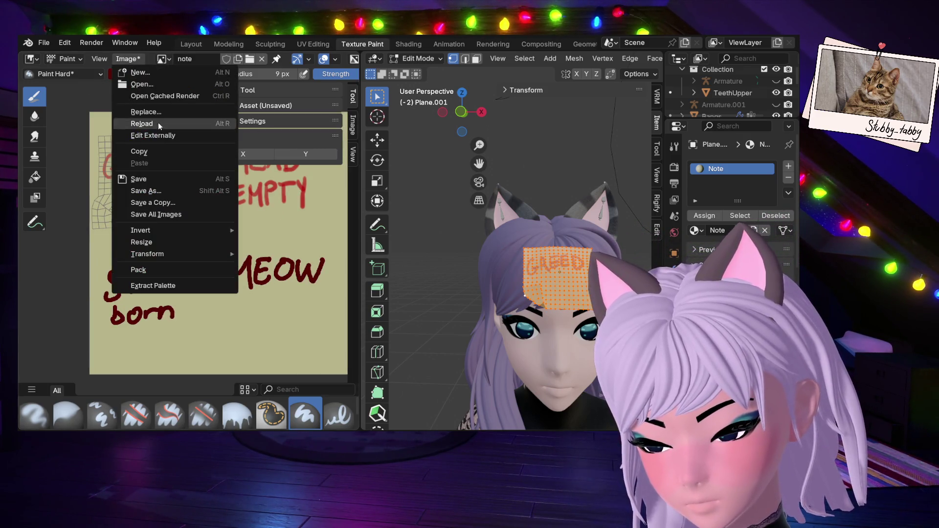
{"action": "left_click", "coordinate": [149, 179]}
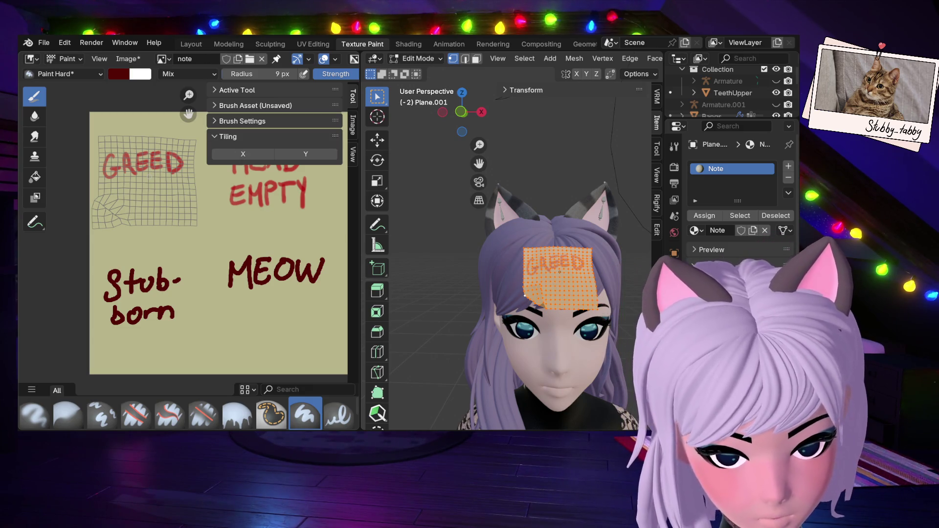
{"action": "key", "text": "alt+s"}
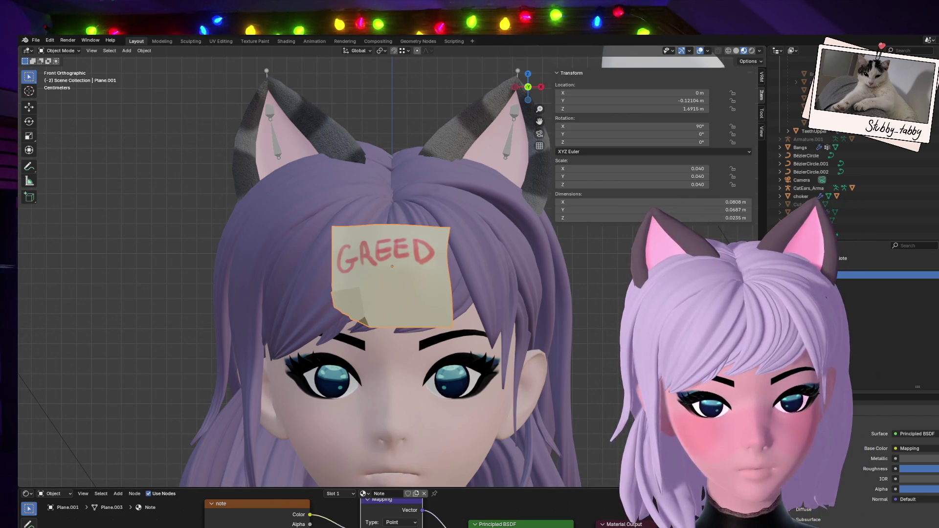
Enlarge the shader node area, switch Mapping to Vector and back to Point, zeroing Location.
{"action": "scroll", "coordinate": [382, 514], "scroll_direction": "down", "scroll_amount": 3, "text": "shift"}
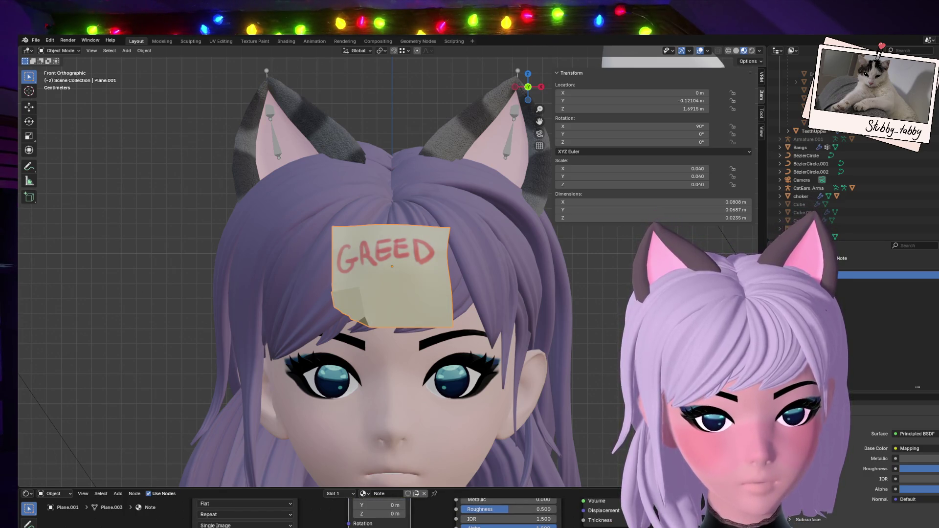
{"action": "scroll", "coordinate": [343, 522], "scroll_direction": "down", "scroll_amount": 4}
{"action": "scroll", "coordinate": [357, 523], "scroll_direction": "up", "scroll_amount": 2, "text": "shift"}
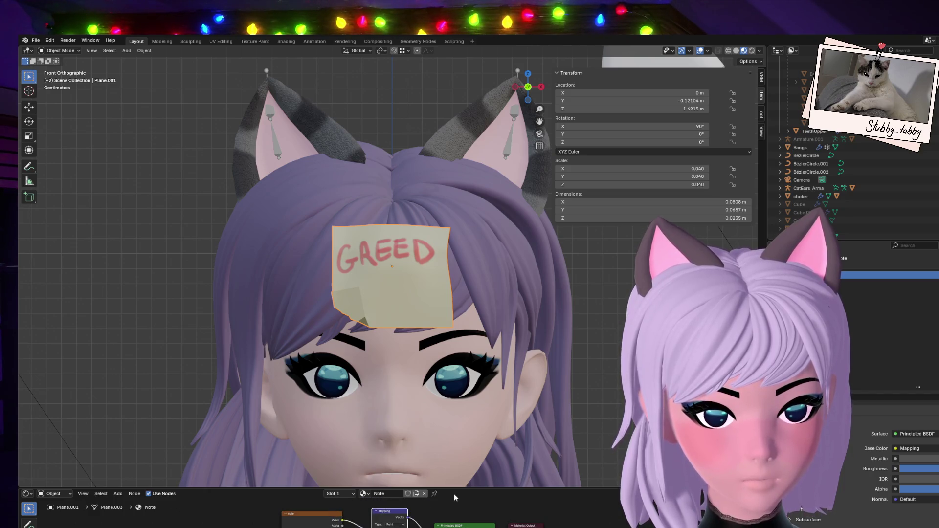
{"action": "left_click_drag", "start_coordinate": [464, 487], "coordinate": [463, 384]}
{"action": "scroll", "coordinate": [444, 476], "scroll_direction": "up", "scroll_amount": 3}
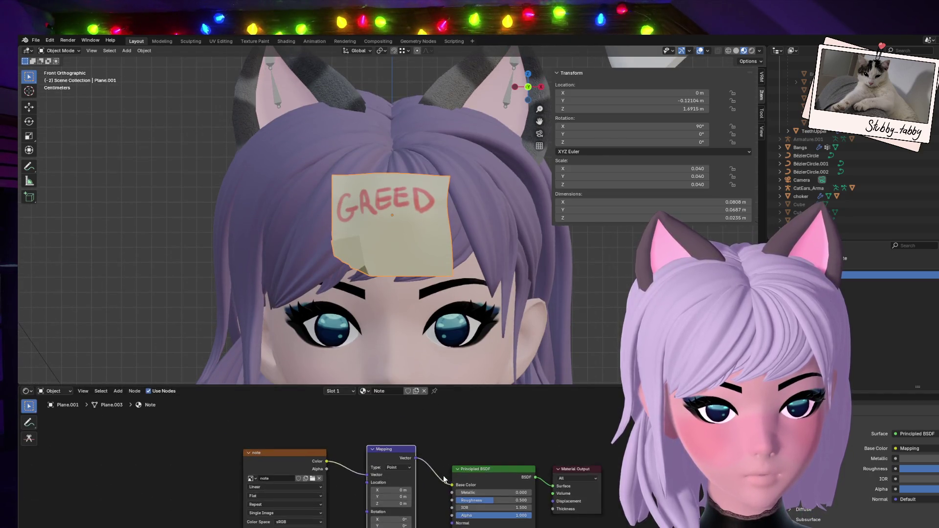
{"action": "left_click", "coordinate": [415, 461]}
{"action": "left_click", "coordinate": [416, 491]}
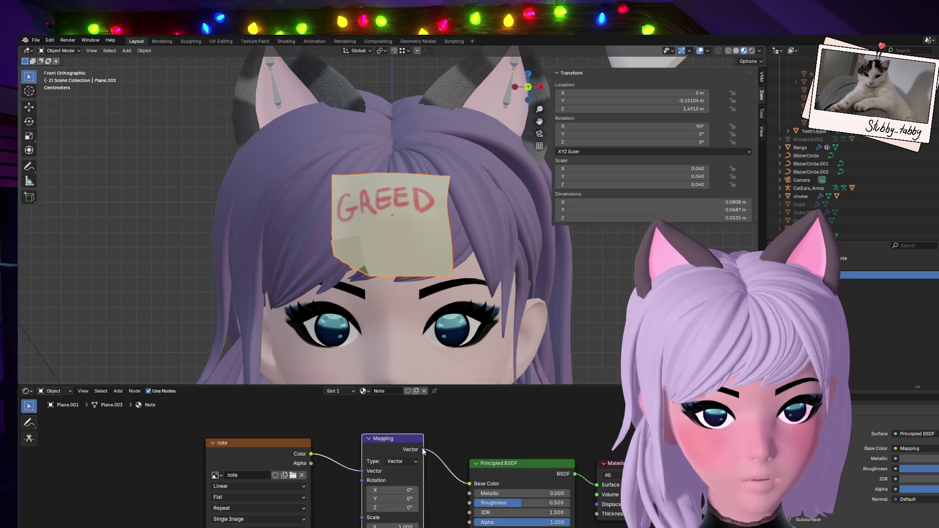
{"action": "mouse_move", "coordinate": [398, 490]}
{"action": "left_mouse_down"}
{"action": "mouse_move", "coordinate": [406, 490]}
{"action": "mouse_move", "coordinate": [386, 490]}
{"action": "left_mouse_up"}
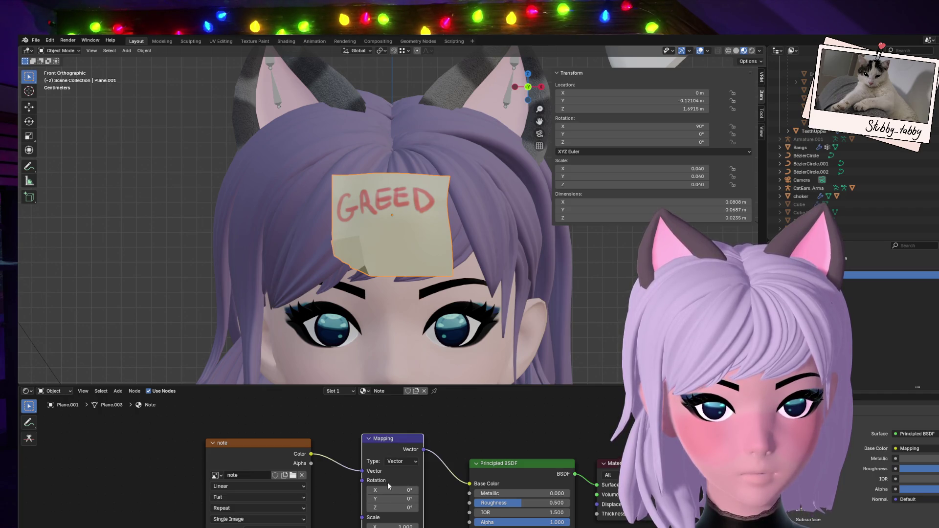
{"action": "left_click", "coordinate": [409, 461]}
{"action": "left_click", "coordinate": [394, 472]}
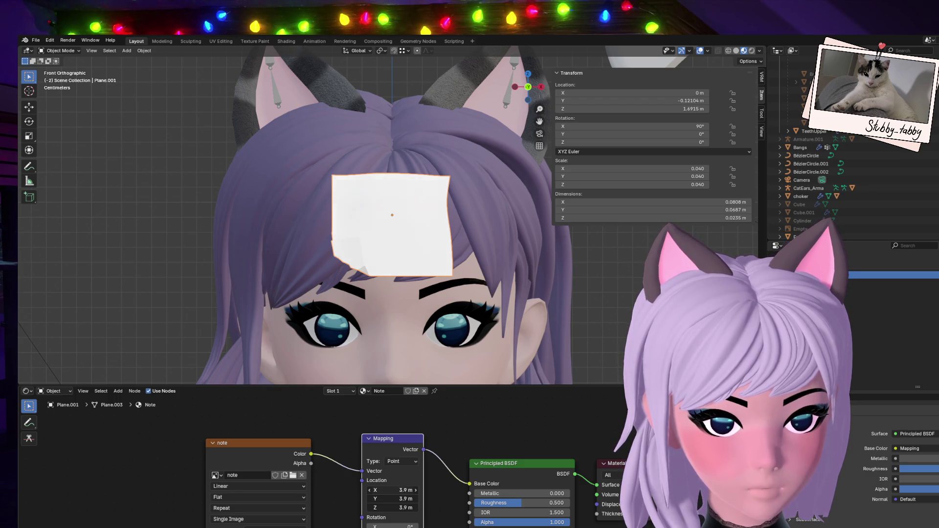
{"action": "key", "text": "BackSpace"}
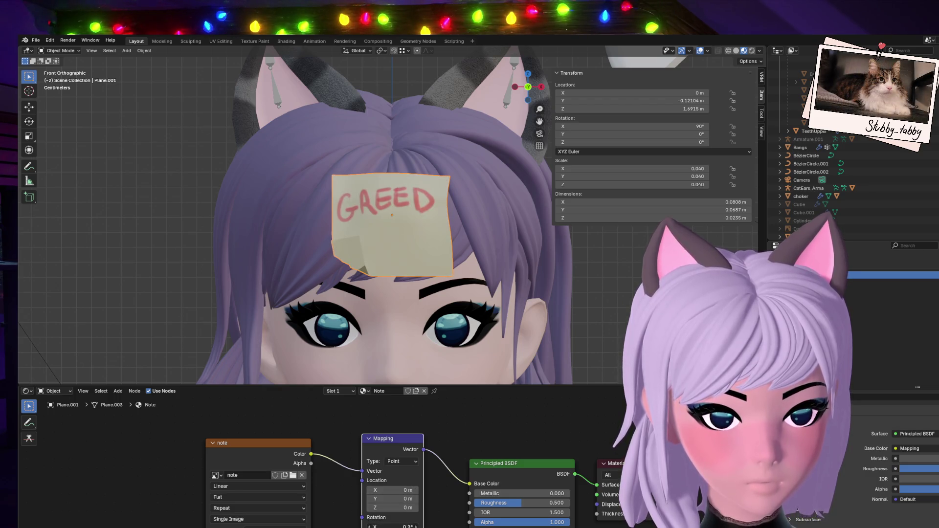
Test the note colour in Location, reconnect it to Vector, and cancel a vertical offset.
{"action": "left_click_drag", "start_coordinate": [364, 473], "coordinate": [362, 508]}
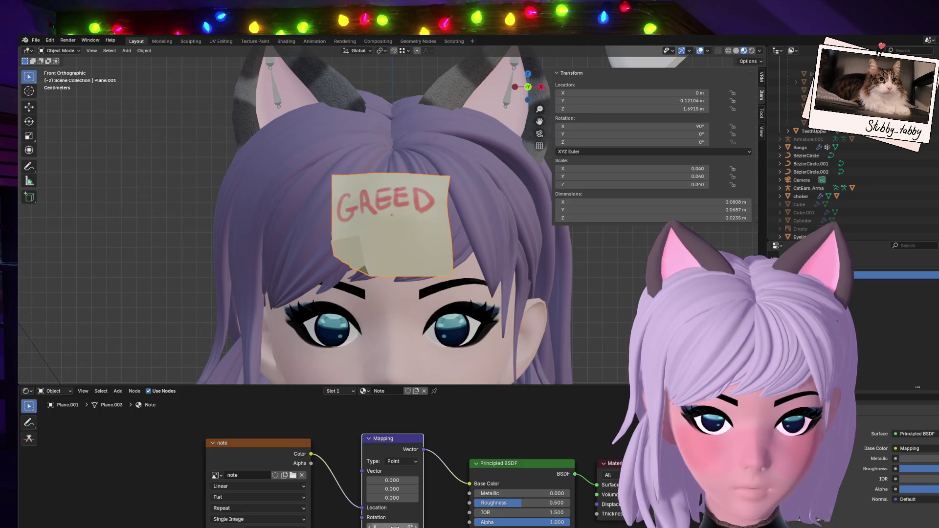
{"action": "middle_click_drag", "start_coordinate": [324, 526], "coordinate": [341, 481]}
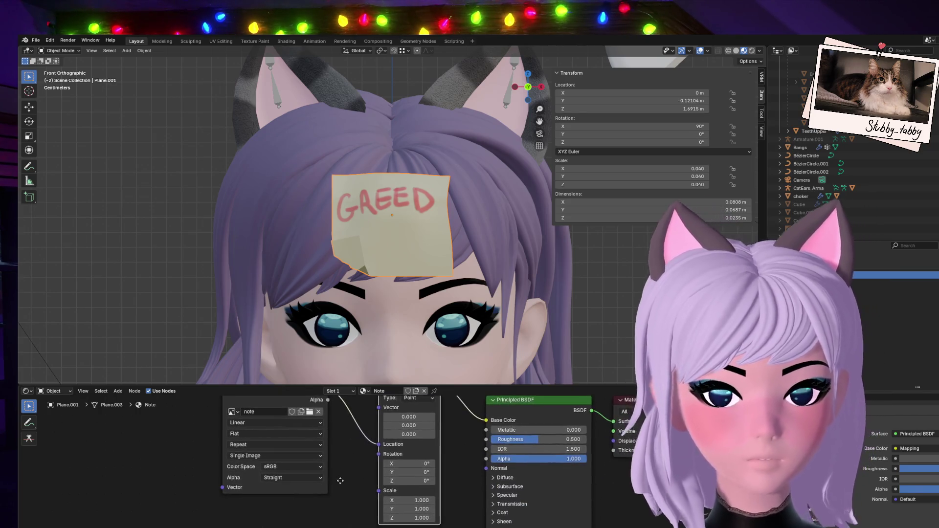
{"action": "middle_click_drag", "start_coordinate": [436, 440], "coordinate": [459, 493]}
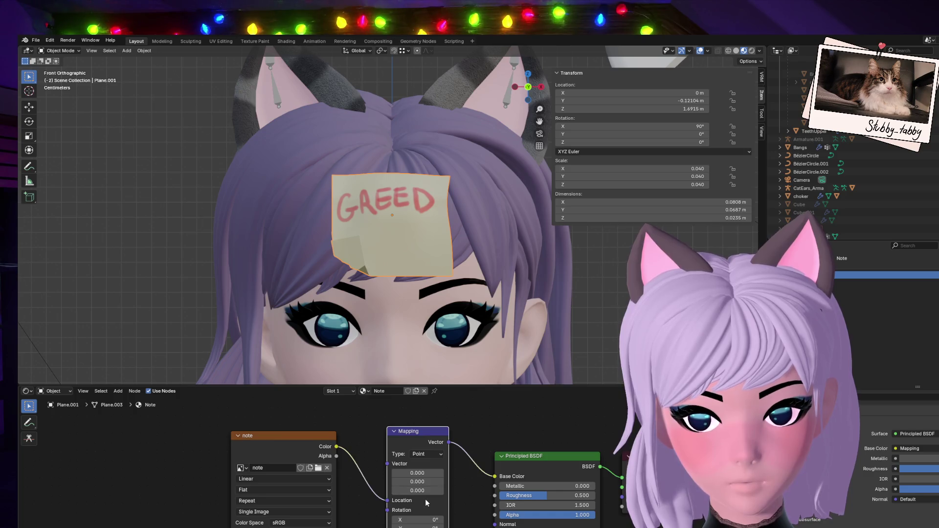
{"action": "left_click_drag", "start_coordinate": [388, 500], "coordinate": [387, 463]}
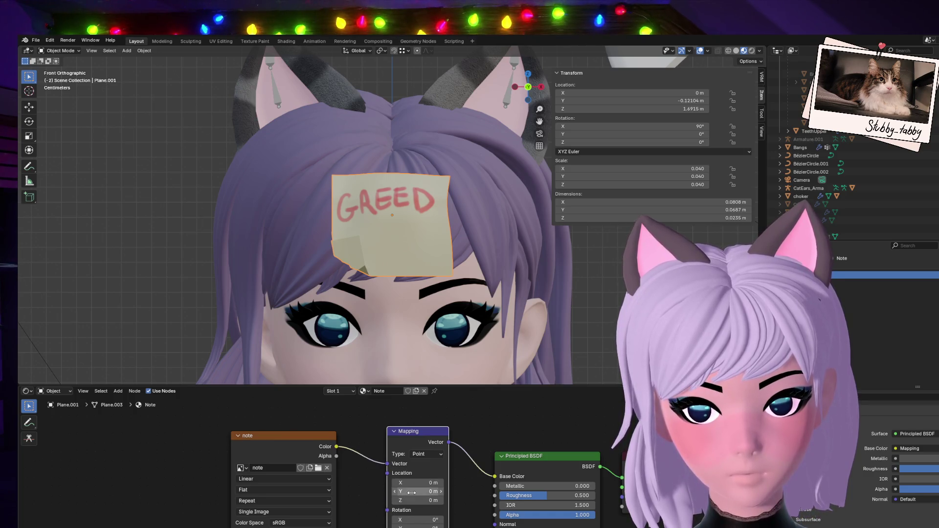
{"action": "left_click_drag", "start_coordinate": [418, 491], "coordinate": [440, 492]}
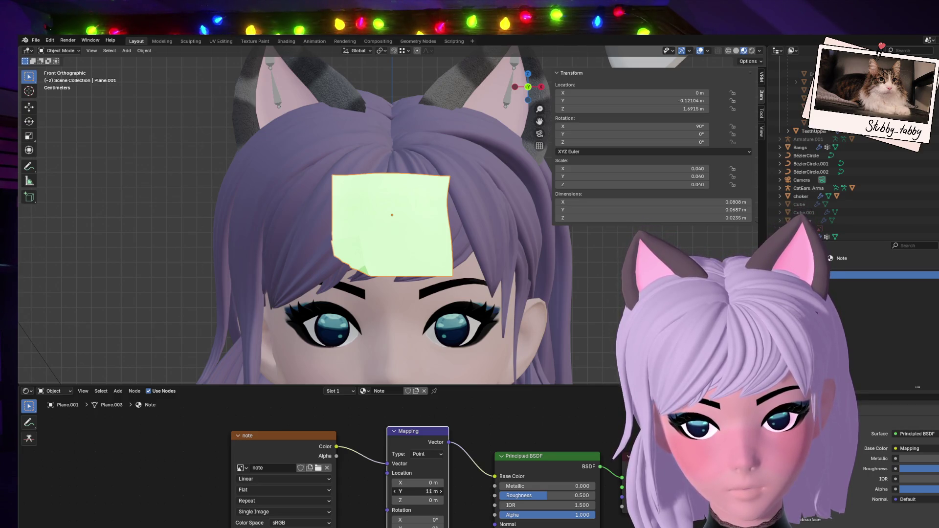
{"action": "key", "text": "Escape"}
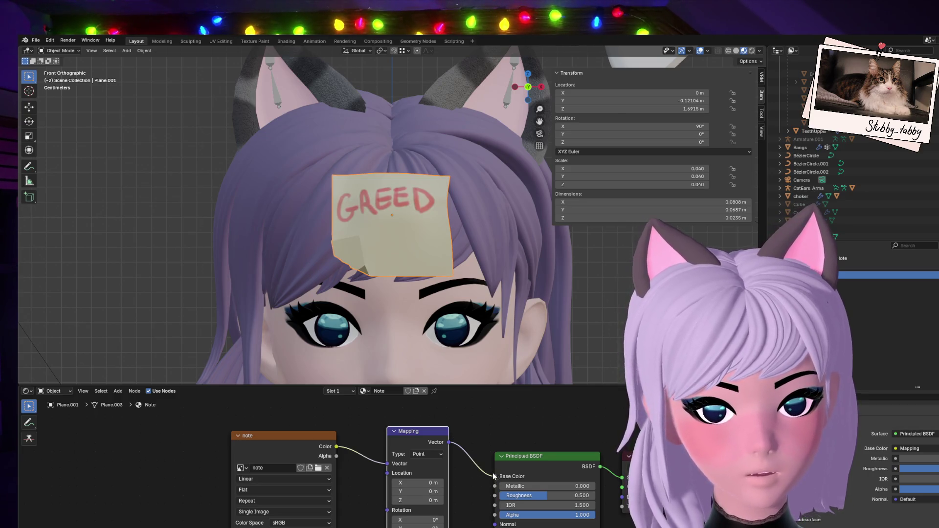
Place Mapping left of the note image and route the image Color into Base Color.
{"action": "left_click_drag", "start_coordinate": [494, 477], "coordinate": [431, 439]}
{"action": "left_click_drag", "start_coordinate": [401, 469], "coordinate": [386, 471]}
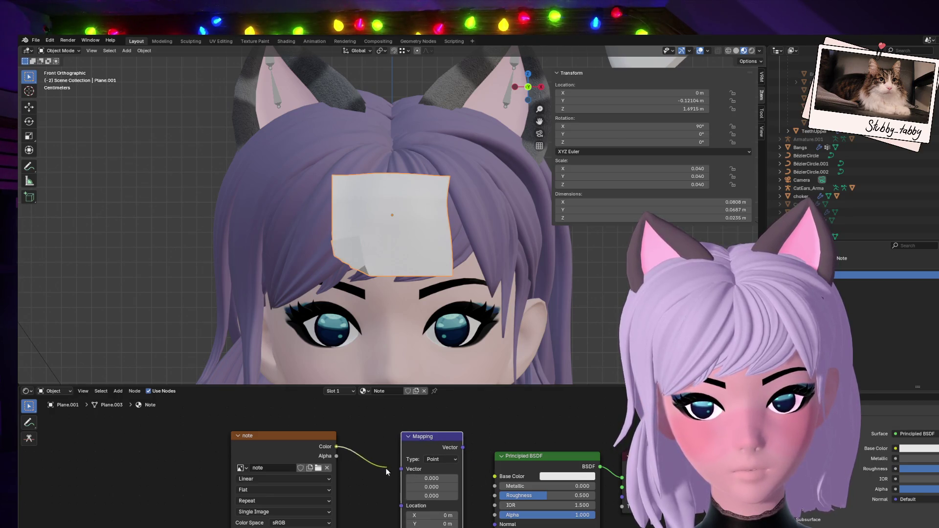
{"action": "left_click_drag", "start_coordinate": [418, 434], "coordinate": [141, 441]}
{"action": "mouse_move", "coordinate": [337, 447]}
{"action": "left_mouse_down"}
{"action": "mouse_move", "coordinate": [470, 468]}
{"action": "mouse_move", "coordinate": [495, 487]}
{"action": "mouse_move", "coordinate": [495, 477]}
{"action": "left_mouse_up"}
{"action": "left_click_drag", "start_coordinate": [185, 455], "coordinate": [217, 526]}
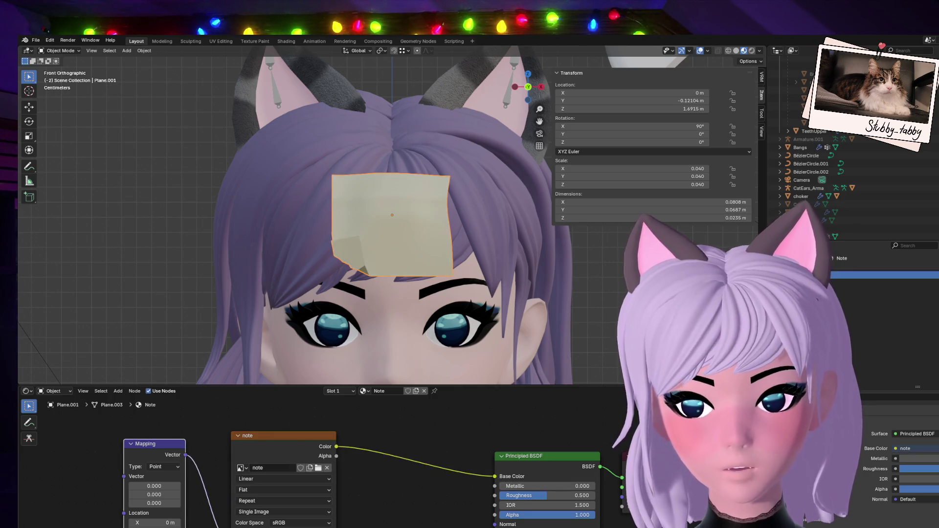
Test Mapping offsets and scale, then reset to zero Location and Scale 1.000.
{"action": "left_click_drag", "start_coordinate": [155, 519], "coordinate": [166, 520]}
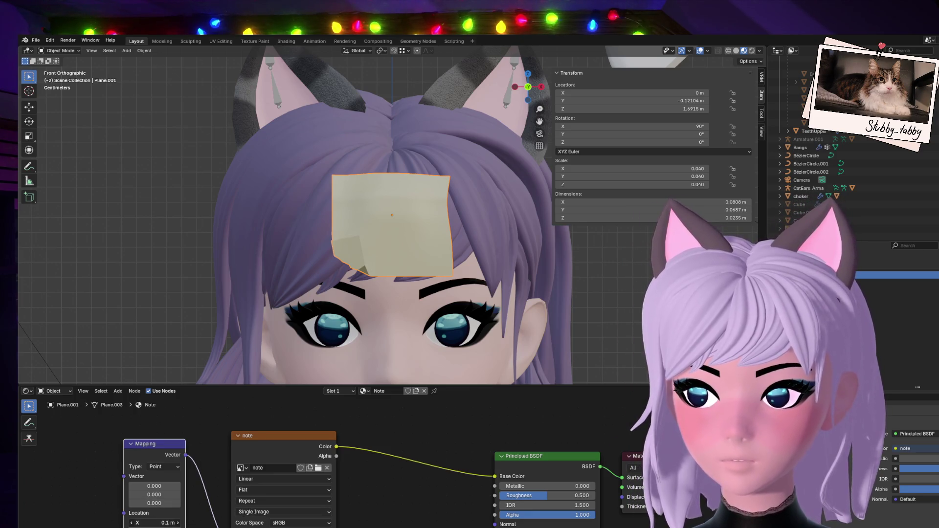
{"action": "key", "text": "Escape"}
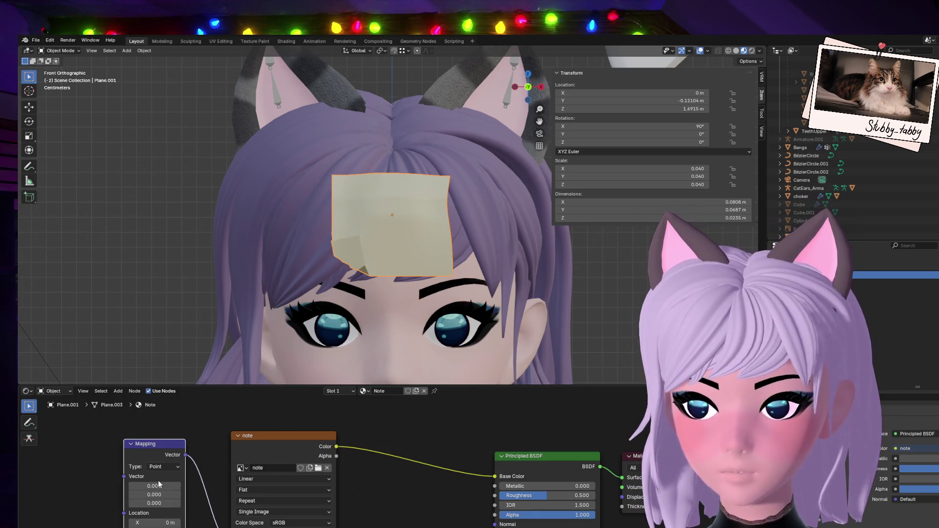
{"action": "mouse_move", "coordinate": [156, 486]}
{"action": "left_mouse_down"}
{"action": "mouse_move", "coordinate": [176, 486]}
{"action": "mouse_move", "coordinate": [142, 504]}
{"action": "left_mouse_up"}
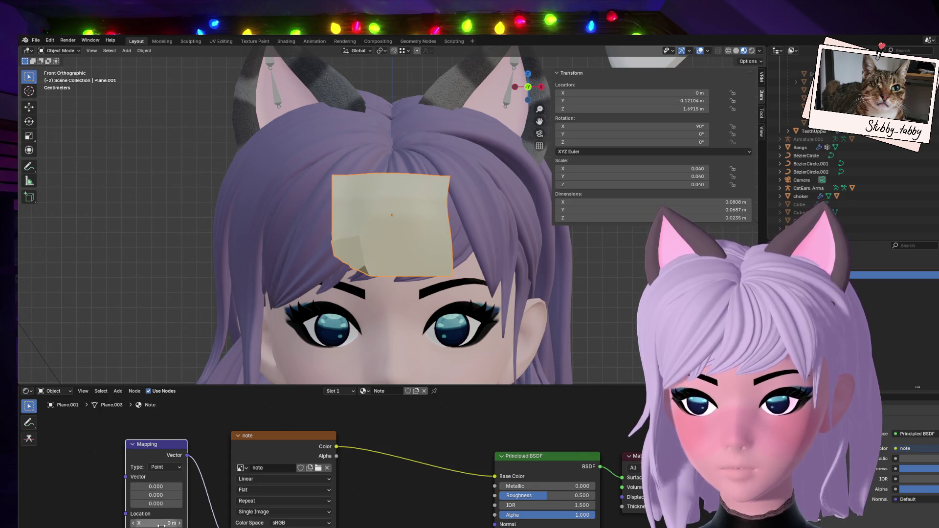
{"action": "scroll", "coordinate": [236, 499], "scroll_direction": "down", "scroll_amount": 3}
{"action": "middle_click_drag", "start_coordinate": [236, 499], "coordinate": [236, 485]}
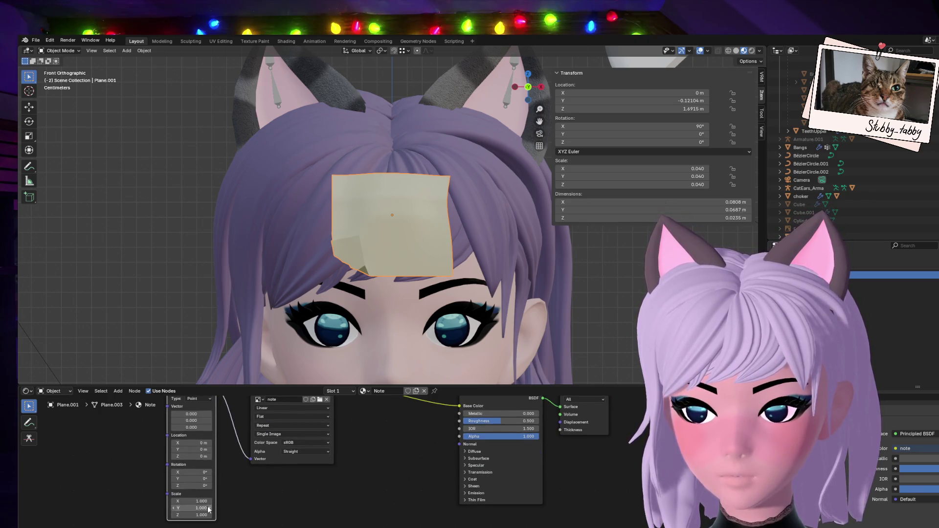
{"action": "left_click_drag", "start_coordinate": [191, 501], "coordinate": [206, 501]}
{"action": "key", "text": "BackSpace"}
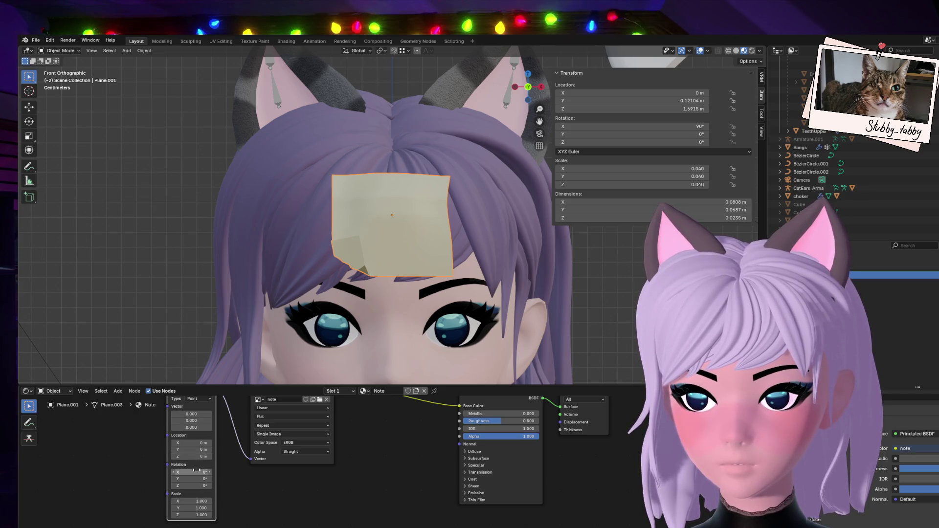
{"action": "left_click_drag", "start_coordinate": [195, 443], "coordinate": [186, 443]}
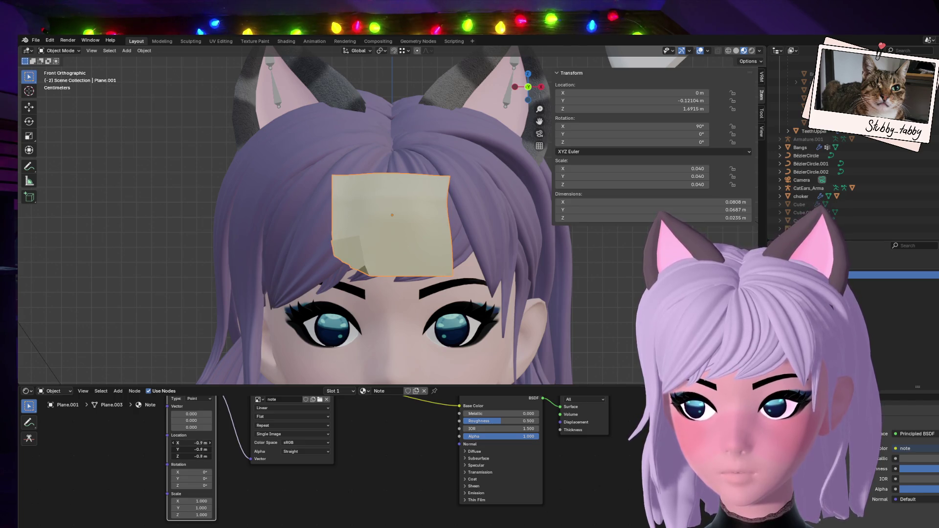
{"action": "key", "text": "BackSpace"}
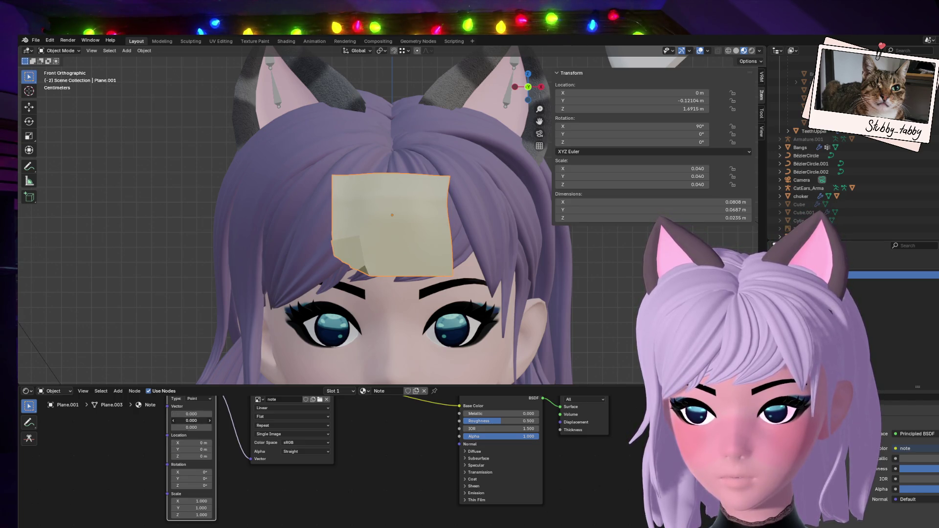
{"action": "key", "text": "BackSpace"}
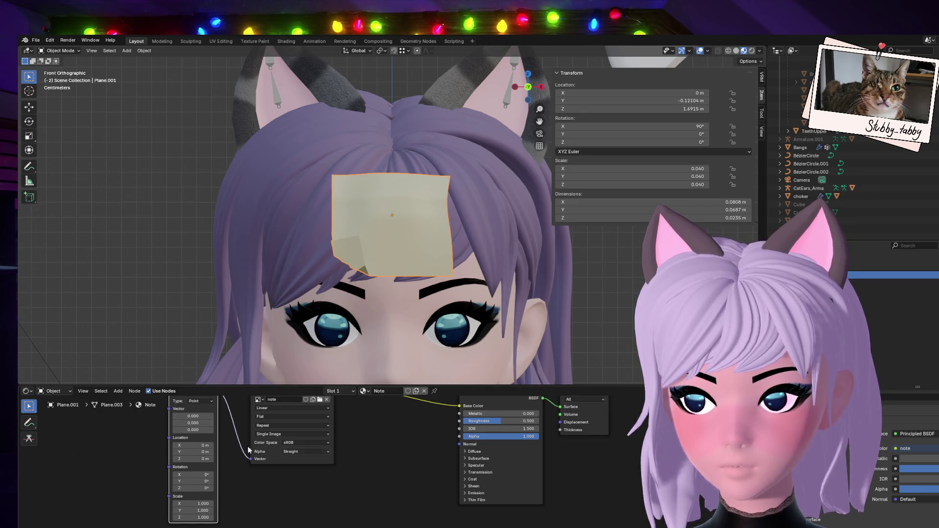
In UV Editing front view, select the whole note mesh and try Smart UV Project, then undo.
{"action": "left_click", "coordinate": [219, 41]}
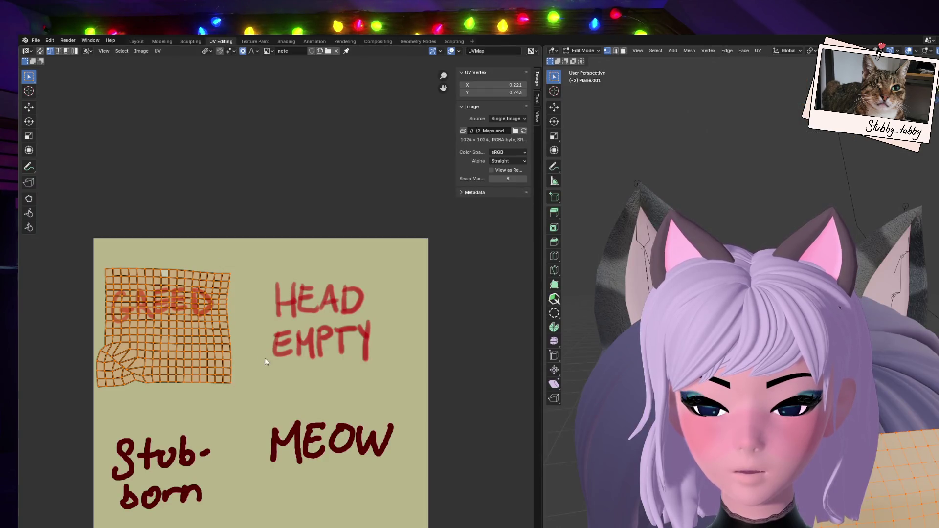
{"action": "scroll", "coordinate": [265, 362], "scroll_direction": "down", "scroll_amount": 1}
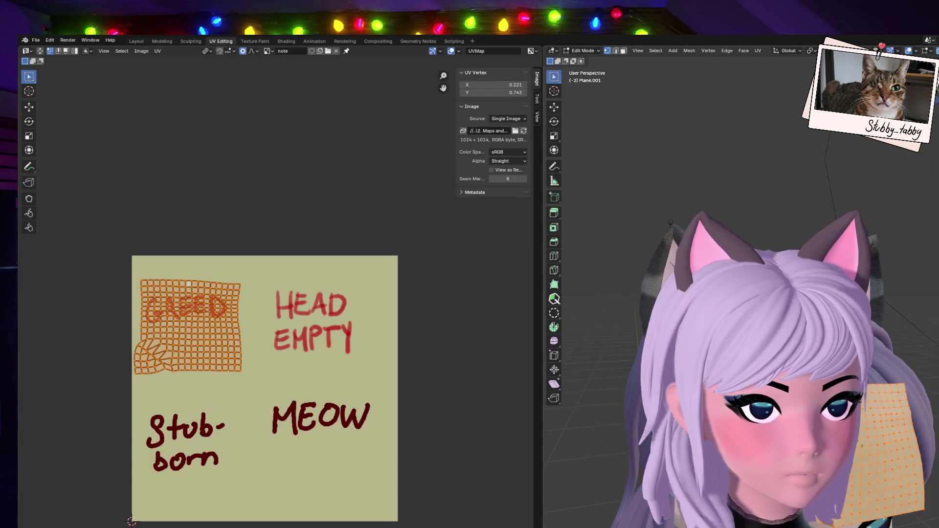
{"action": "key", "text": "KP_1"}
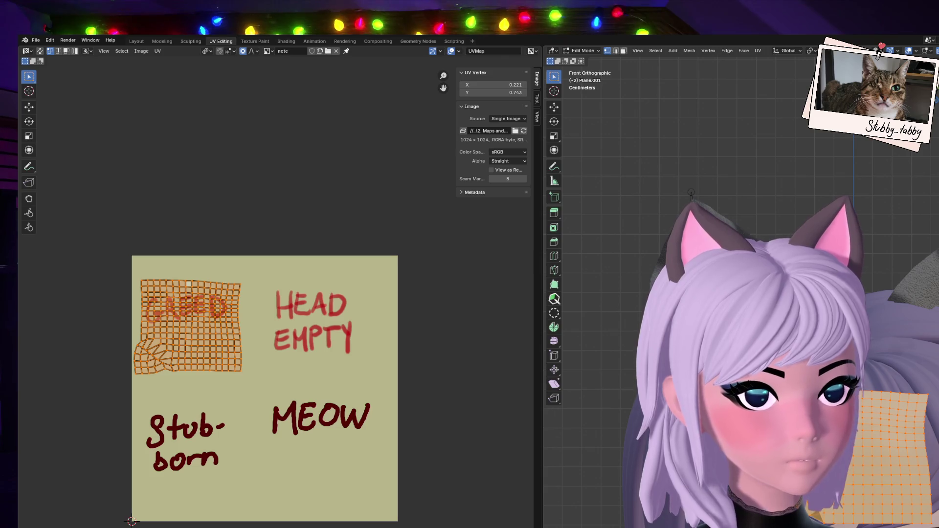
{"action": "key", "text": "alt+a"}
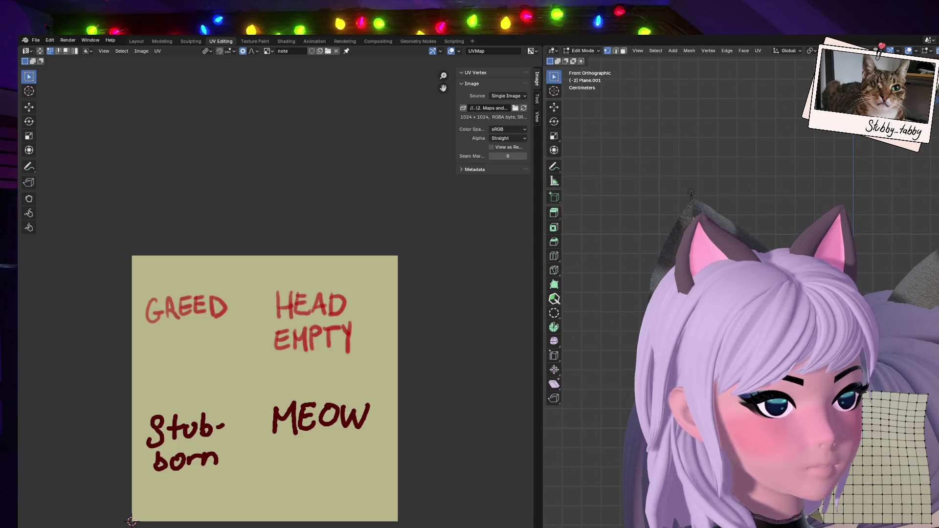
{"action": "key", "text": "a"}
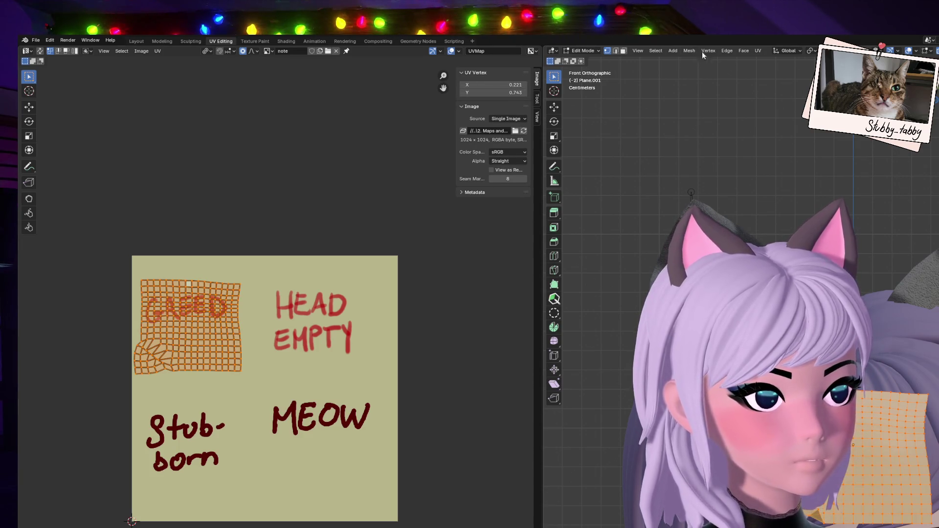
{"action": "left_click", "coordinate": [757, 50]}
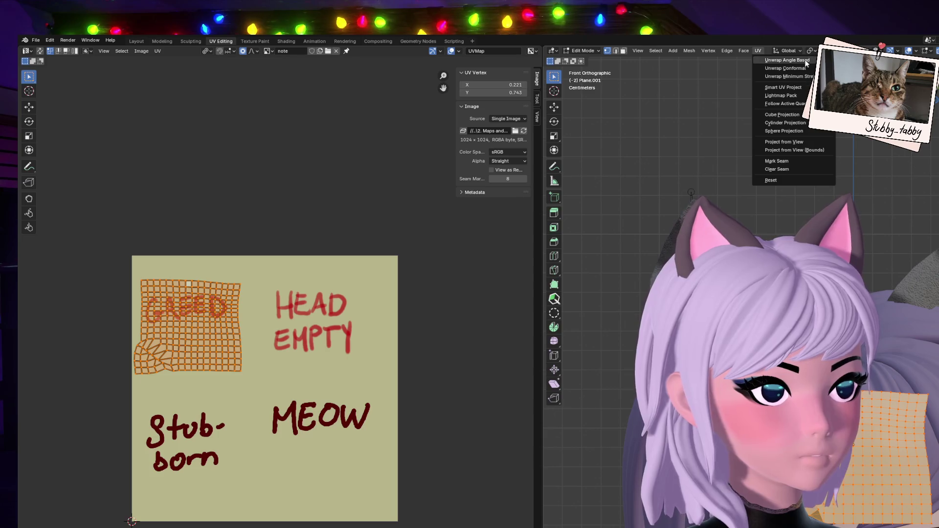
{"action": "left_click", "coordinate": [798, 88]}
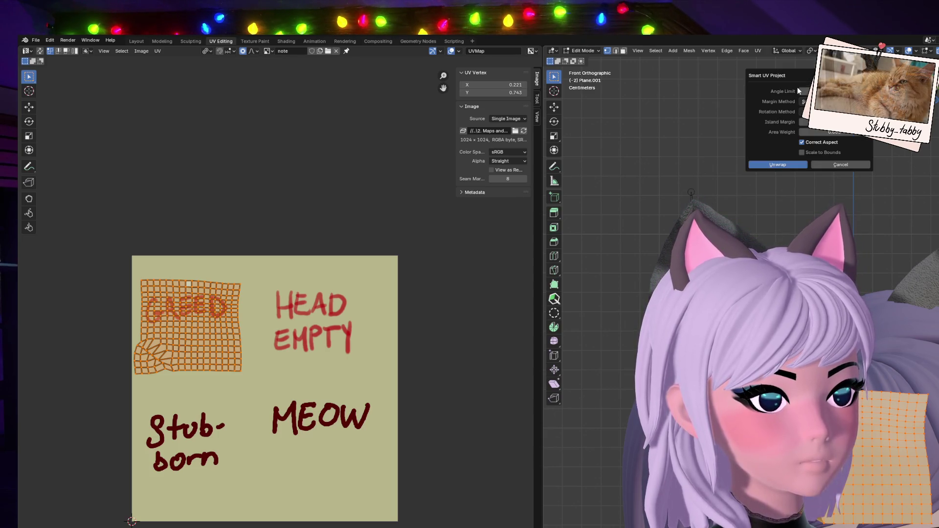
{"action": "left_click", "coordinate": [779, 165]}
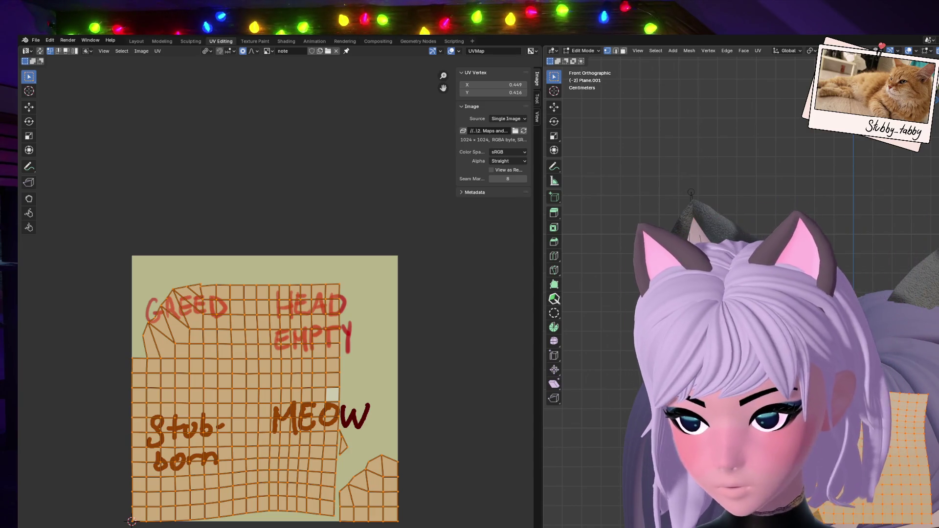
{"action": "key", "text": "ctrl+z"}
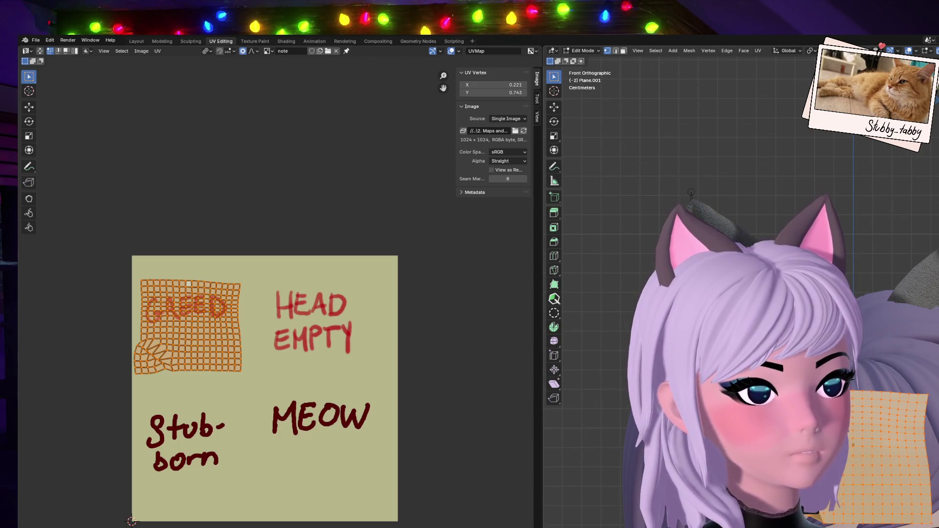
Cube-project the note's UVs, then re-unwrap them with Minimum Stretch.
{"action": "left_click", "coordinate": [758, 50]}
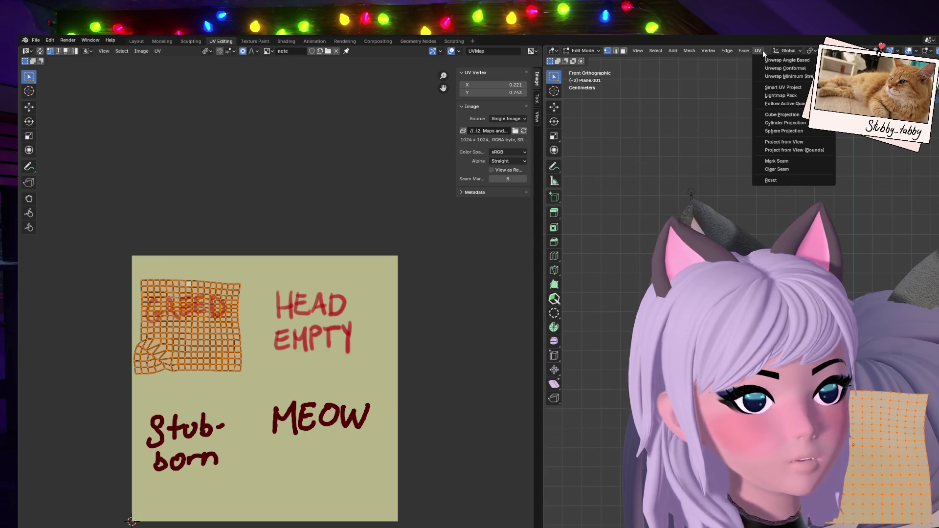
{"action": "left_click", "coordinate": [793, 117]}
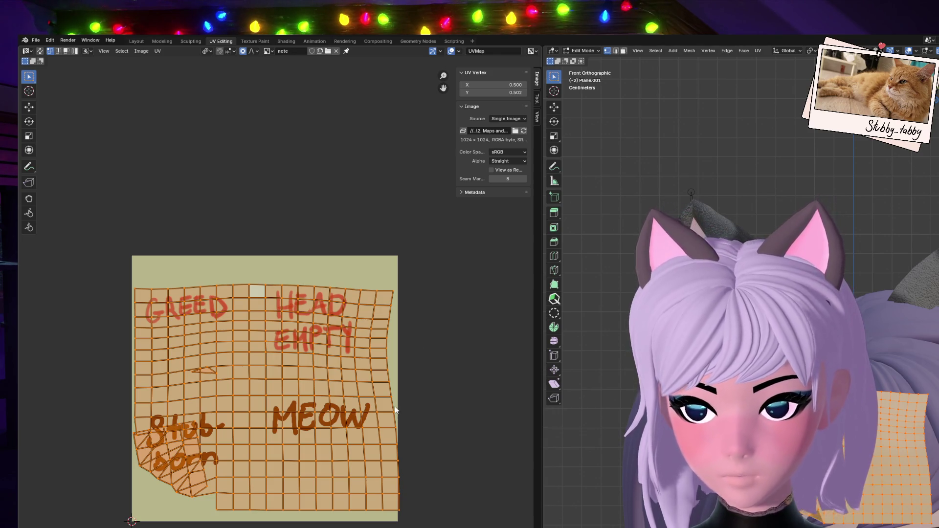
{"action": "key", "text": "u"}
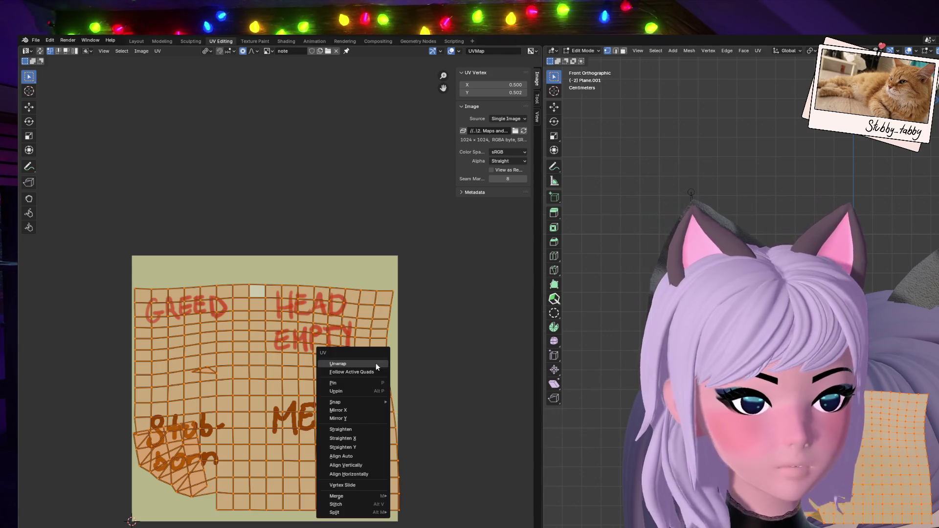
{"action": "left_click", "coordinate": [376, 363]}
Scale the note's UV island to 0.441, rotate it about 90°, and place it over MEOW.
{"action": "key", "text": "s"}
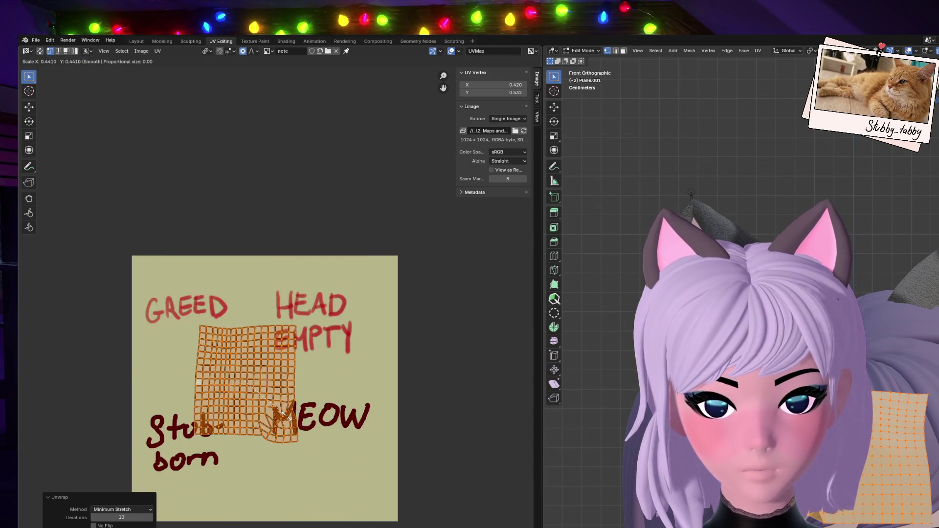
{"action": "left_click", "coordinate": [326, 366]}
{"action": "key", "text": "r"}
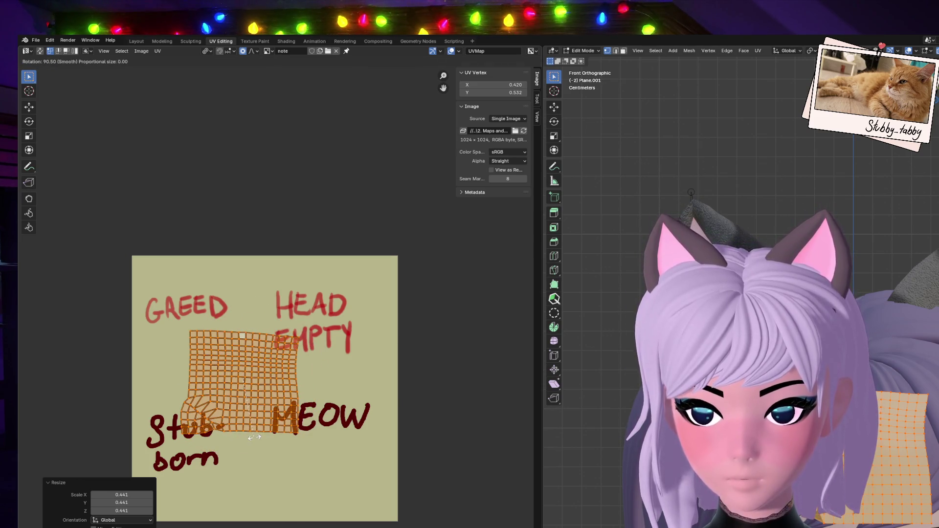
{"action": "left_click", "coordinate": [255, 440]}
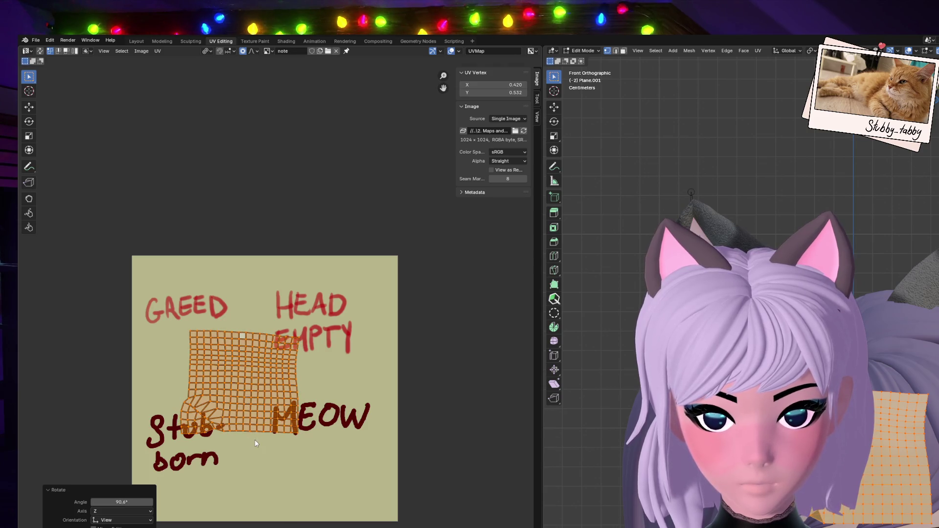
{"action": "key", "text": "g"}
{"action": "left_click", "coordinate": [377, 439]}
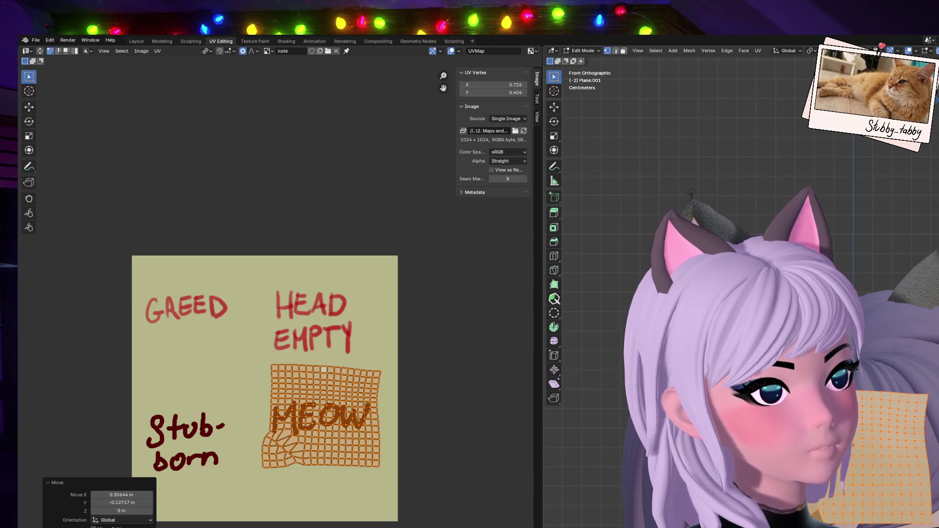
Move the UV island onto GREED in the top-left quarter and deselect it.
{"action": "middle_click_drag", "start_coordinate": [807, 130], "coordinate": [866, 128]}
{"action": "scroll", "coordinate": [734, 51], "scroll_direction": "down", "scroll_amount": 2}
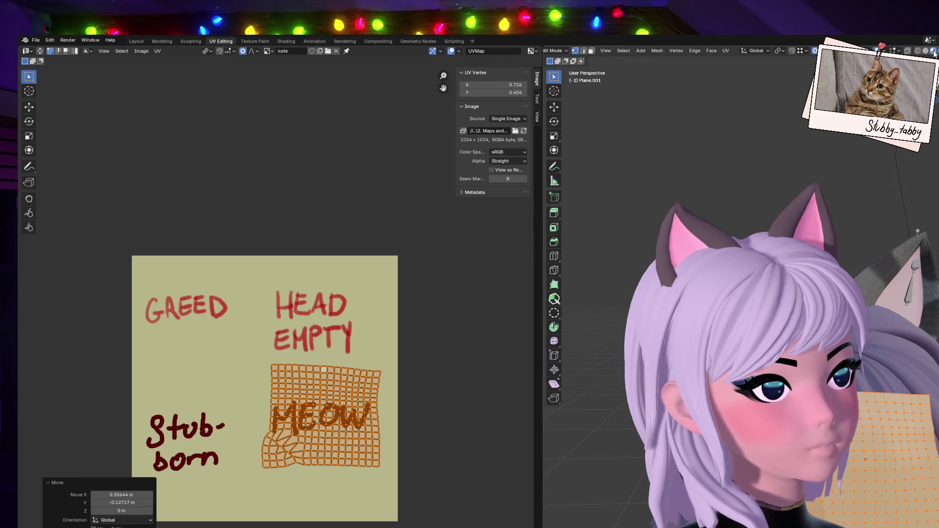
{"action": "key", "text": "g"}
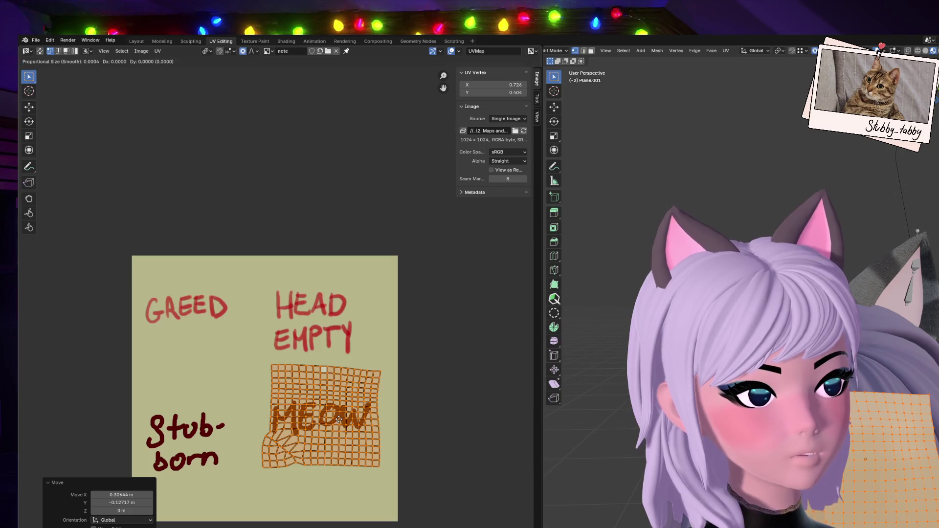
{"action": "left_click", "coordinate": [209, 322]}
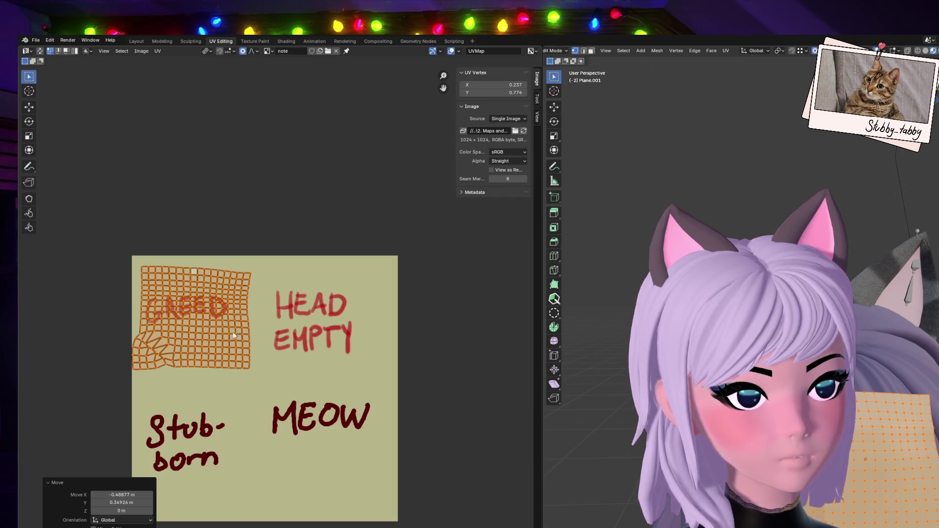
{"action": "left_click", "coordinate": [230, 155]}
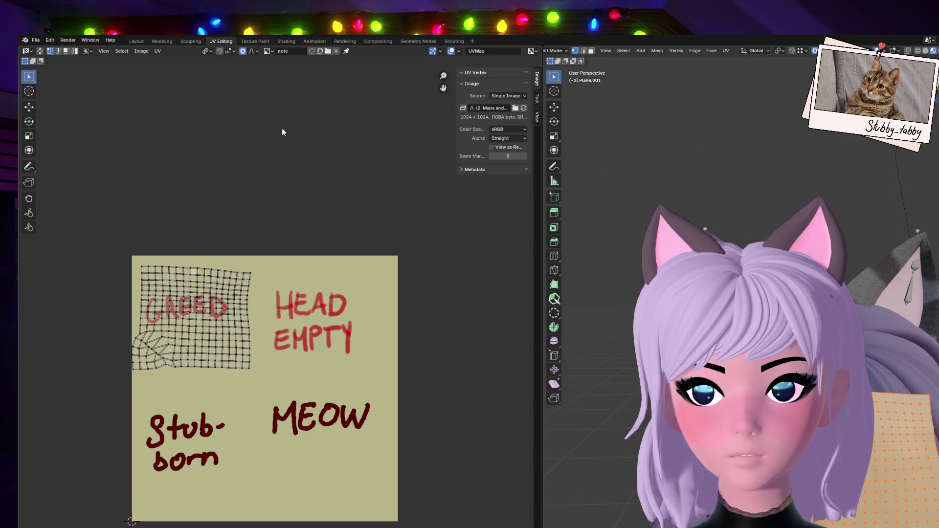
{"action": "left_click", "coordinate": [253, 43]}
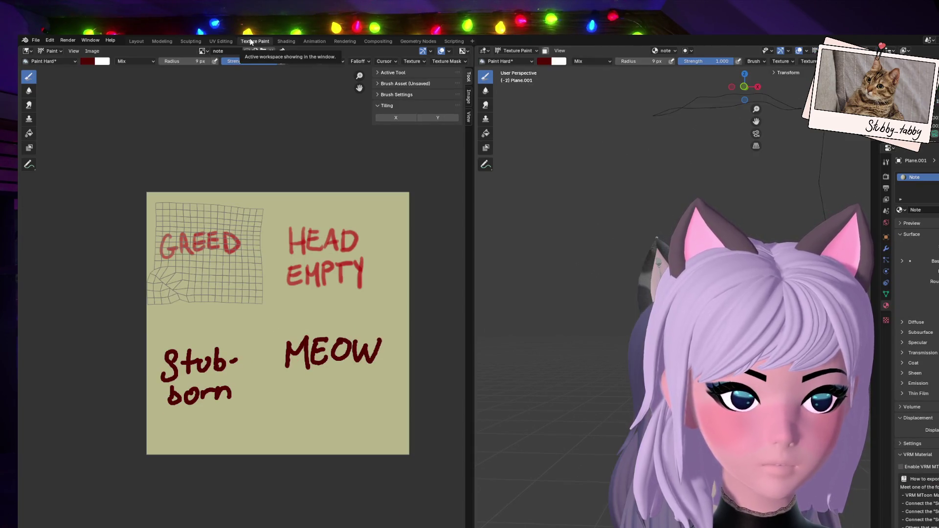
{"action": "left_click", "coordinate": [187, 41]}
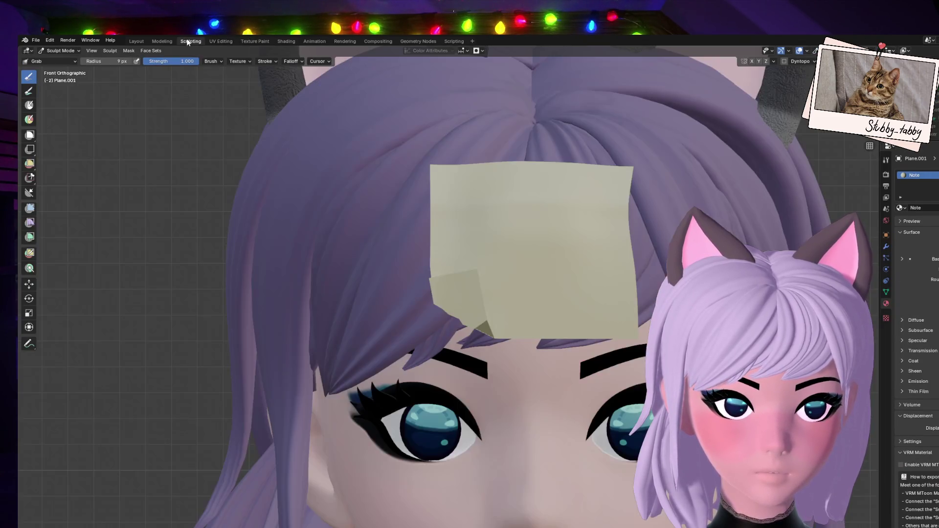
{"action": "left_click", "coordinate": [160, 42]}
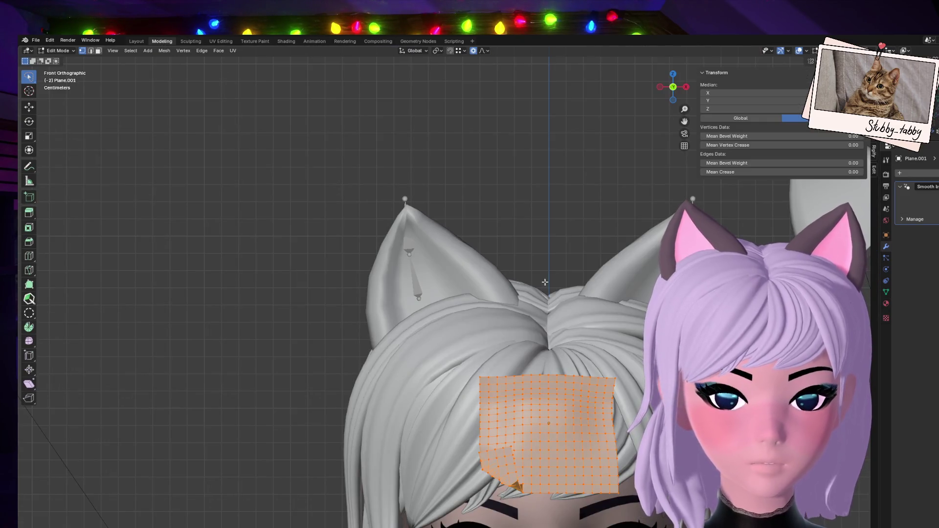
{"action": "left_click", "coordinate": [857, 51]}
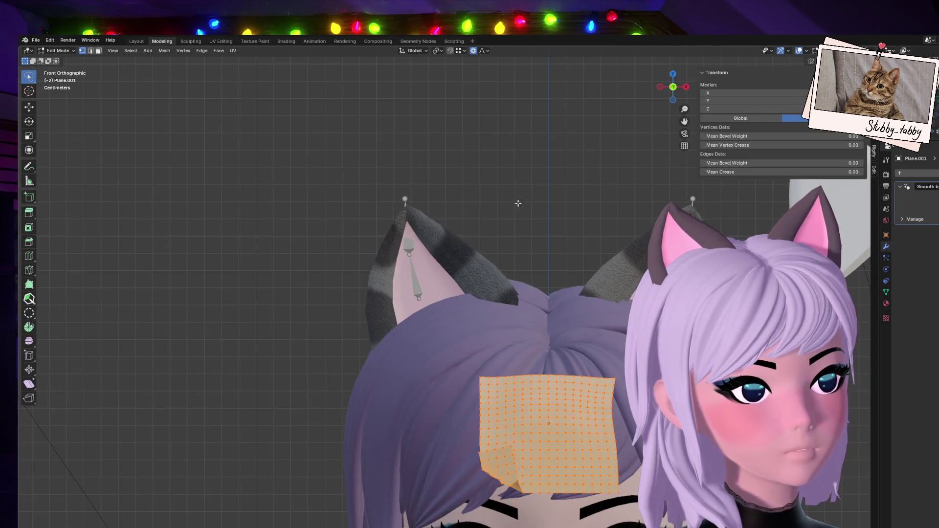
{"action": "key", "text": "Tab"}
{"action": "right_click", "coordinate": [558, 421]}
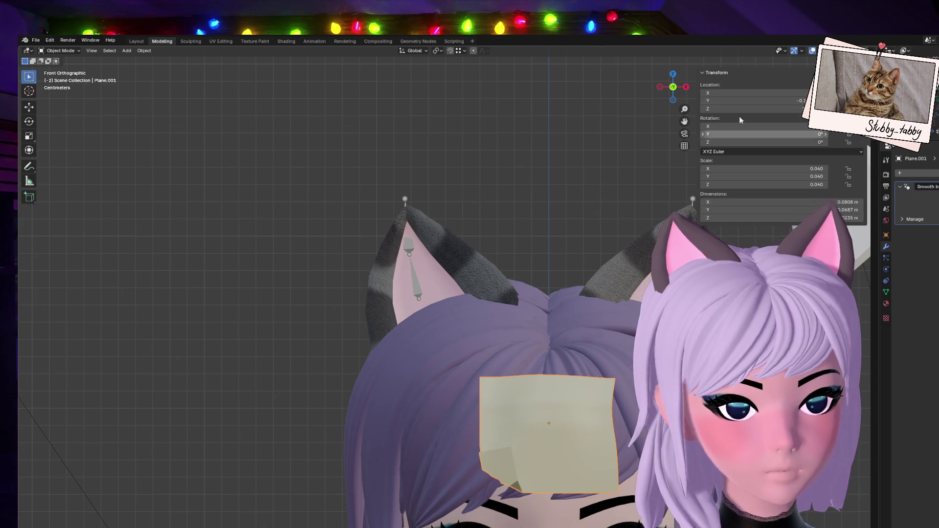
{"action": "left_click", "coordinate": [818, 50]}
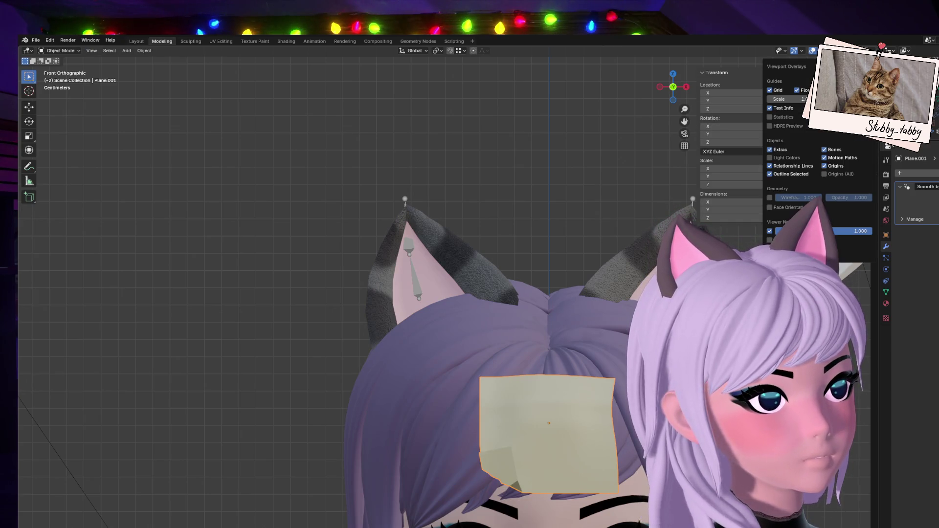
{"action": "left_click", "coordinate": [785, 208]}
{"action": "left_click", "coordinate": [779, 50]}
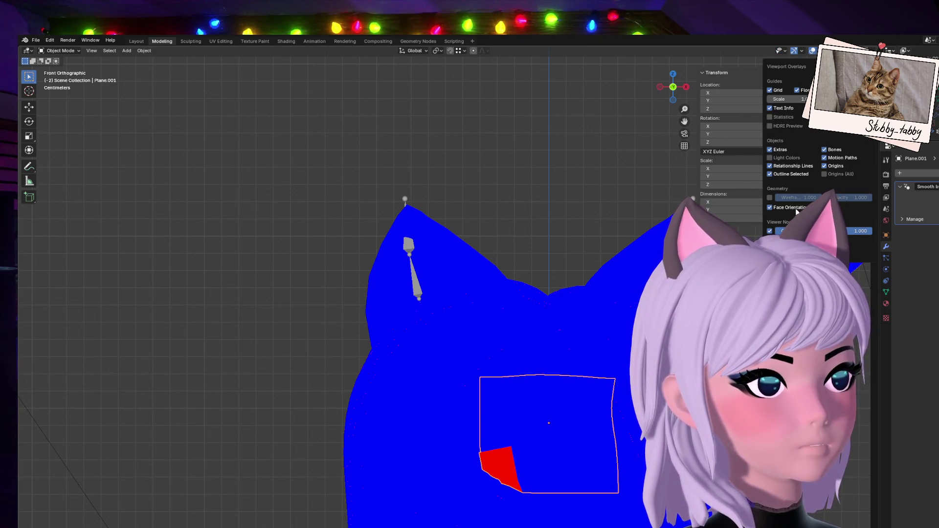
{"action": "left_click", "coordinate": [818, 51]}
{"action": "left_click", "coordinate": [786, 208]}
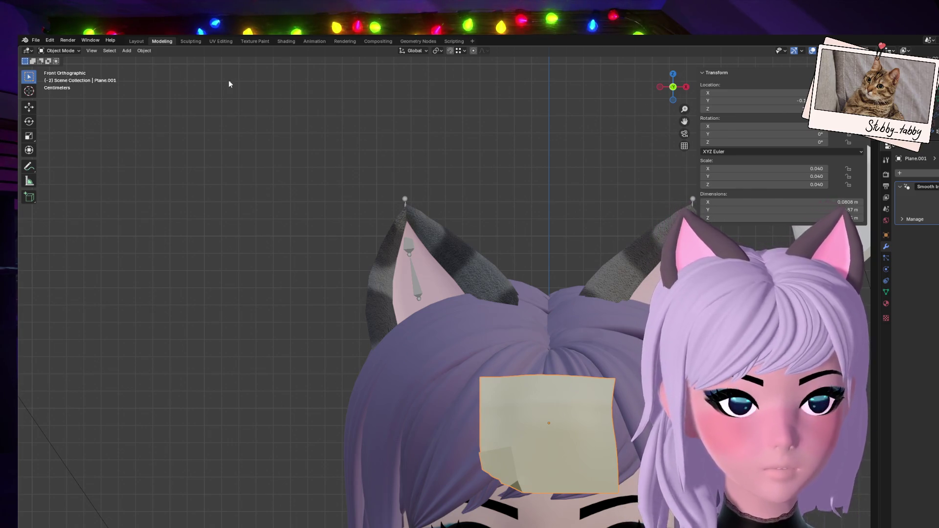
{"action": "left_click", "coordinate": [203, 41]}
{"action": "left_click", "coordinate": [219, 41]}
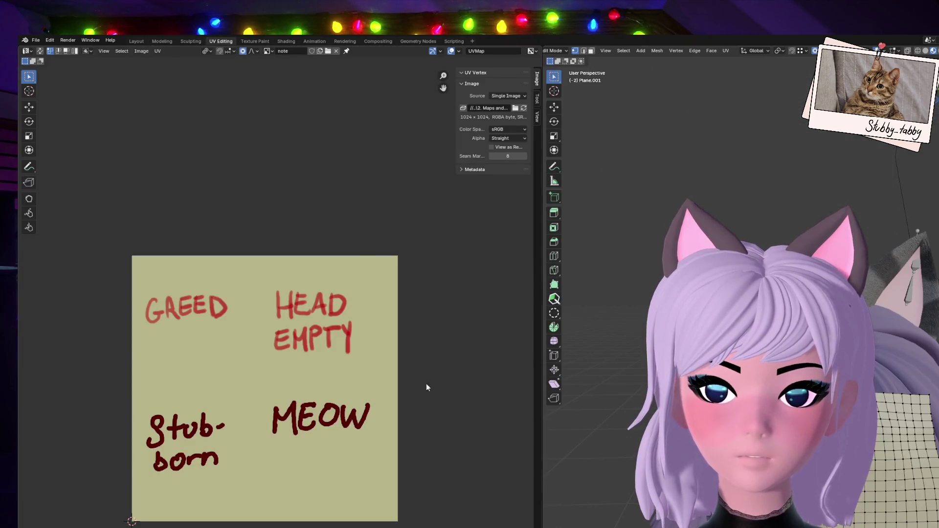
Reposition all note UVs over GREED, clear the selection, and return to the Layout workspace.
{"action": "left_click_drag", "start_coordinate": [98, 237], "coordinate": [299, 423]}
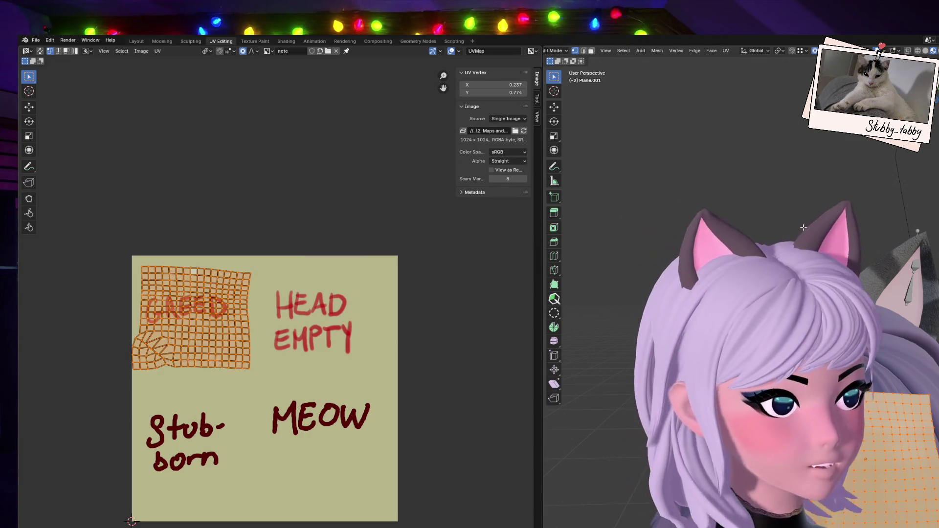
{"action": "middle_click_drag", "start_coordinate": [764, 509], "coordinate": [631, 513]}
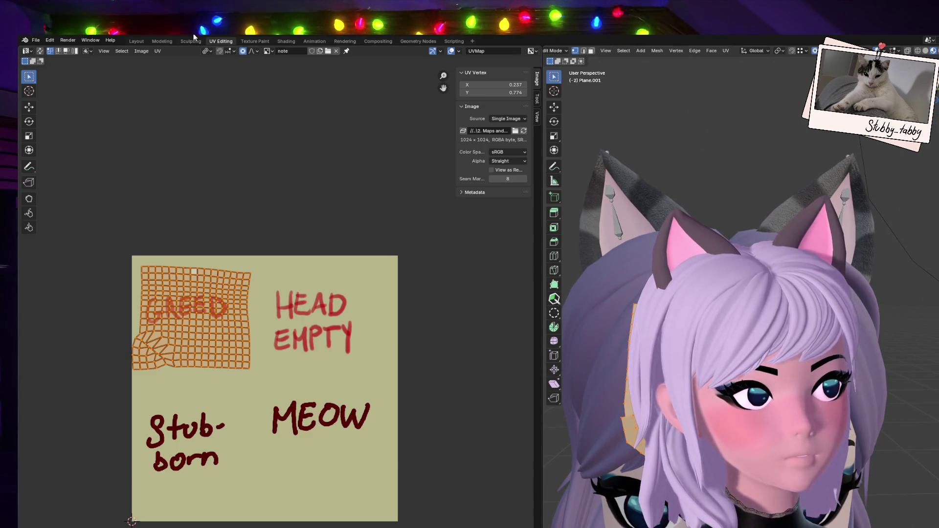
{"action": "key", "text": "g"}
{"action": "key", "text": "Escape"}
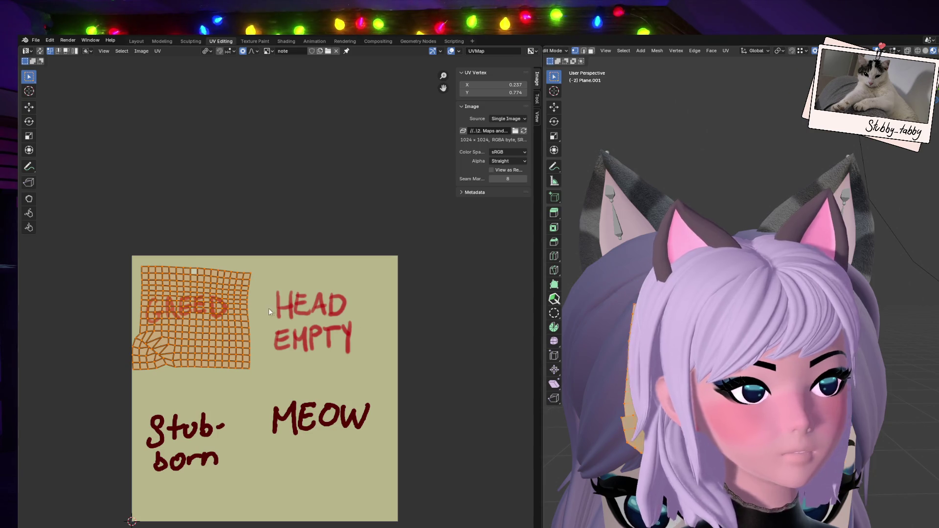
{"action": "key", "text": "g"}
{"action": "left_click", "coordinate": [252, 285]}
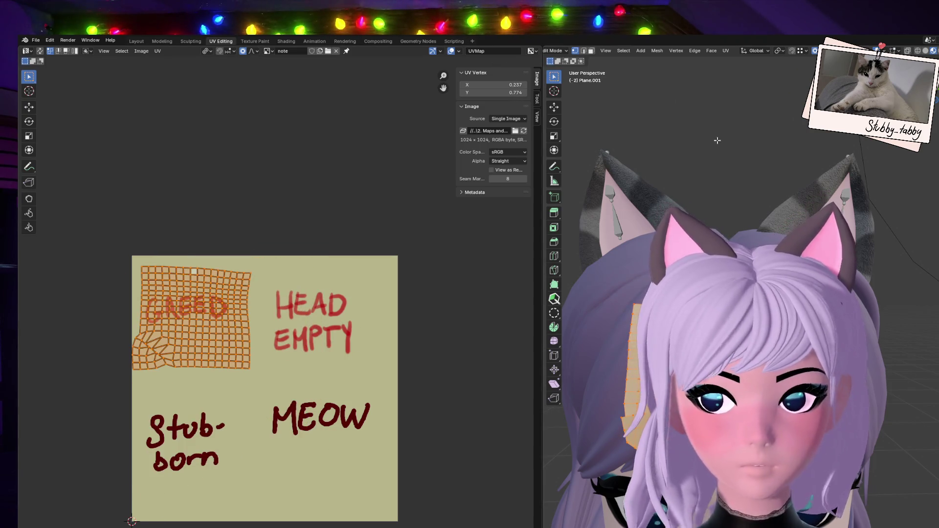
{"action": "left_click", "coordinate": [723, 145]}
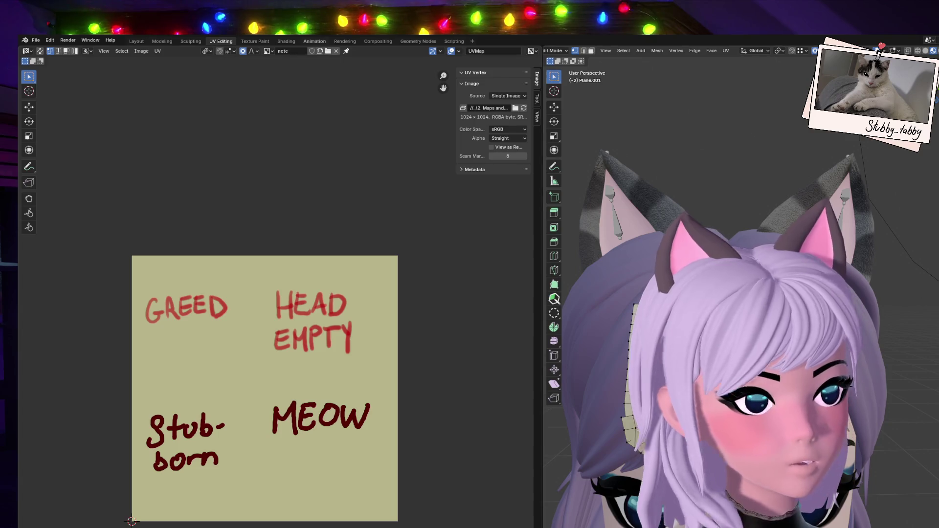
{"action": "left_click", "coordinate": [157, 41]}
{"action": "left_click", "coordinate": [137, 40]}
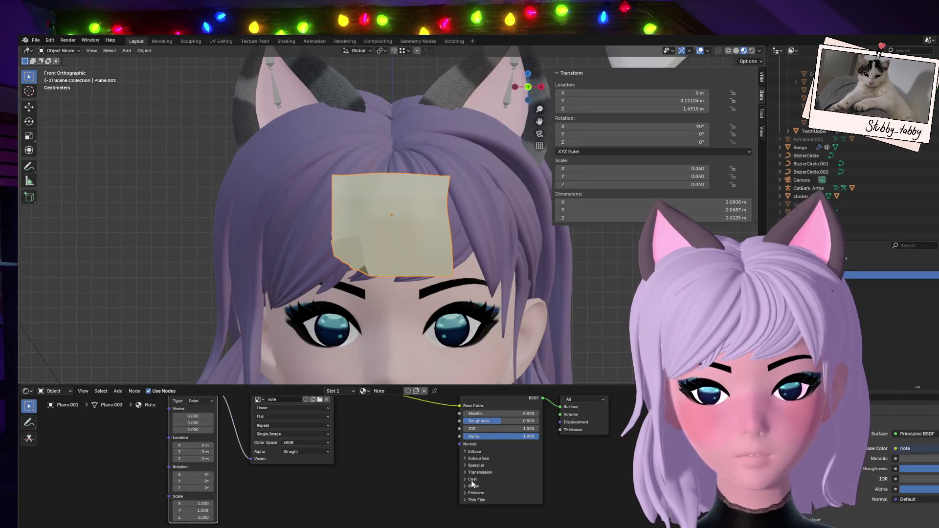
Frame the note nodes and test Mapping X offsets, setting all Location values to 1 m.
{"action": "key", "text": "Home"}
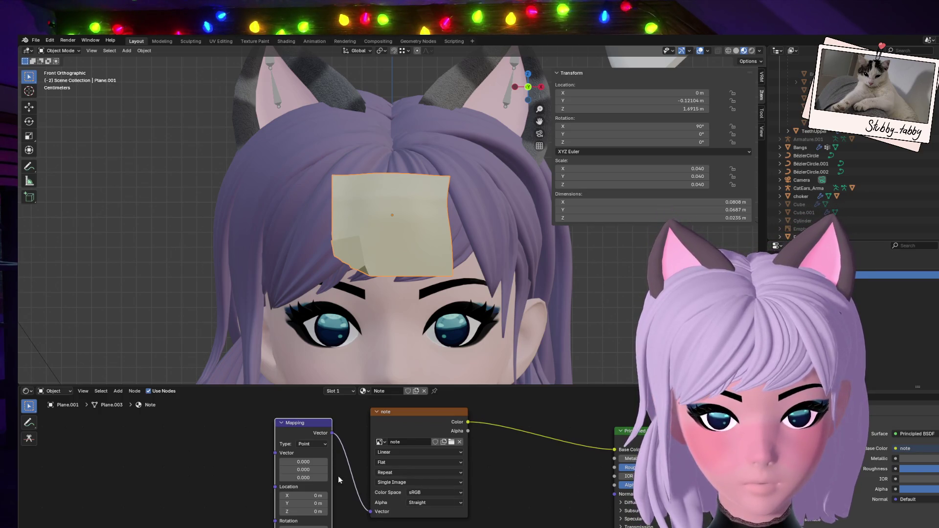
{"action": "mouse_move", "coordinate": [320, 464]}
{"action": "left_mouse_down"}
{"action": "mouse_move", "coordinate": [333, 463]}
{"action": "mouse_move", "coordinate": [304, 478]}
{"action": "mouse_move", "coordinate": [318, 477]}
{"action": "mouse_move", "coordinate": [274, 478]}
{"action": "mouse_move", "coordinate": [304, 455]}
{"action": "mouse_move", "coordinate": [284, 462]}
{"action": "left_mouse_up"}
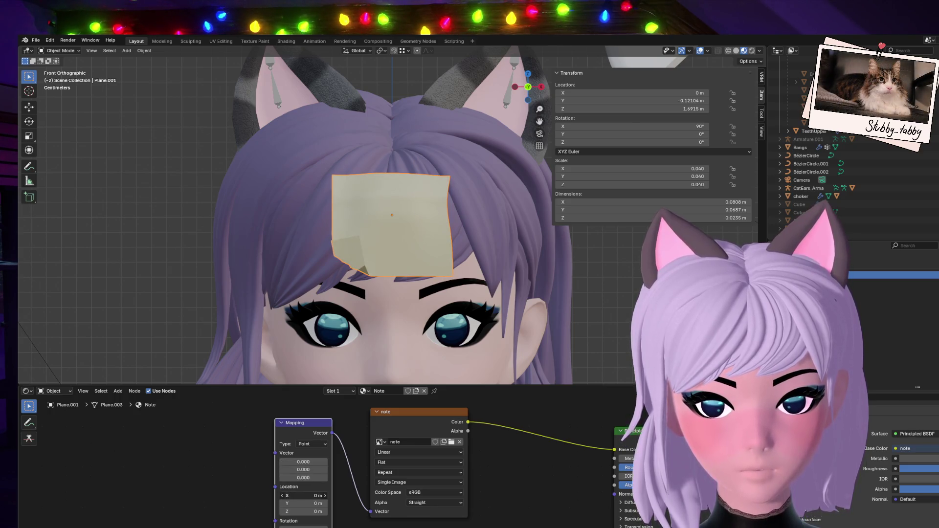
{"action": "left_click_drag", "start_coordinate": [308, 492], "coordinate": [323, 492]}
{"action": "left_click", "coordinate": [308, 495]}
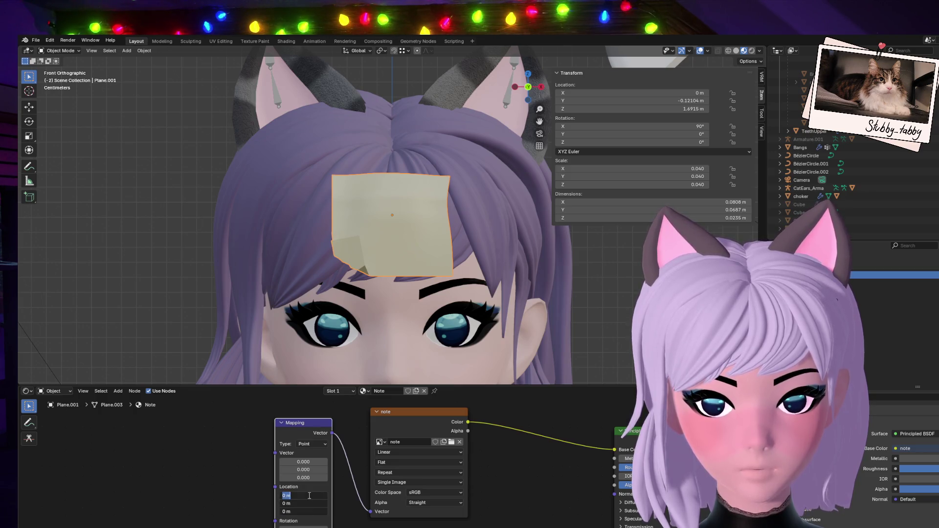
{"action": "type", "text": "1"}
{"action": "key", "text": "Return"}
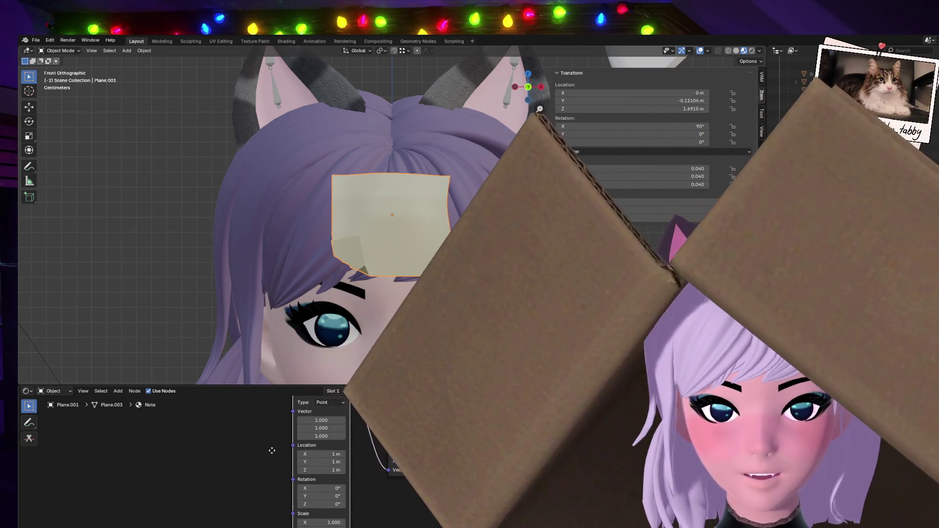
Zero the Mapping Vector and Location values and unlink Mapping from the note texture.
{"action": "middle_click_drag", "start_coordinate": [273, 446], "coordinate": [264, 437]}
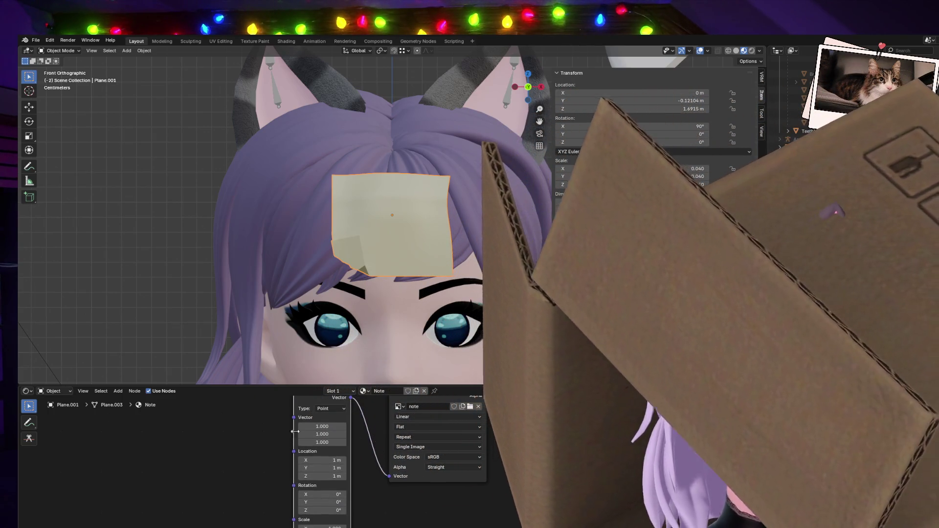
{"action": "left_click_drag", "start_coordinate": [322, 426], "coordinate": [322, 443]}
{"action": "type", "text": "0"}
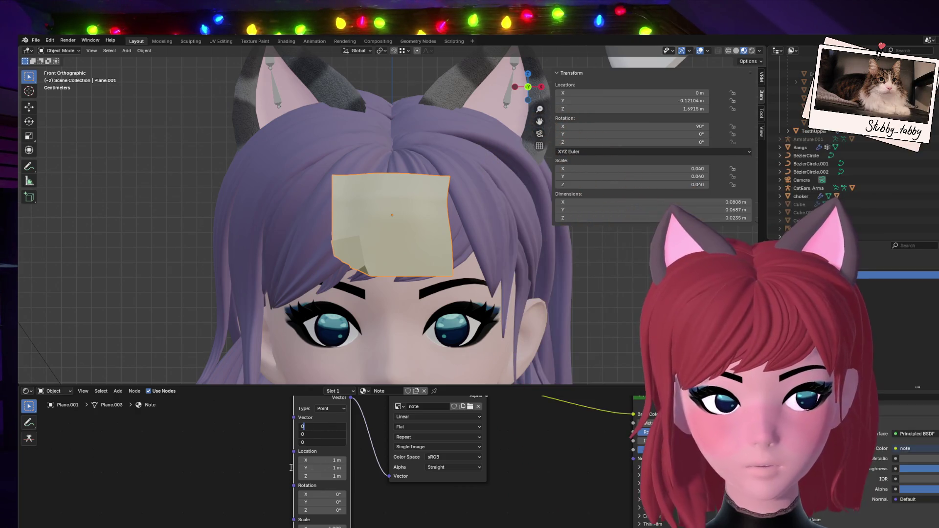
{"action": "key", "text": "Return"}
{"action": "middle_click_drag", "start_coordinate": [269, 451], "coordinate": [271, 459]}
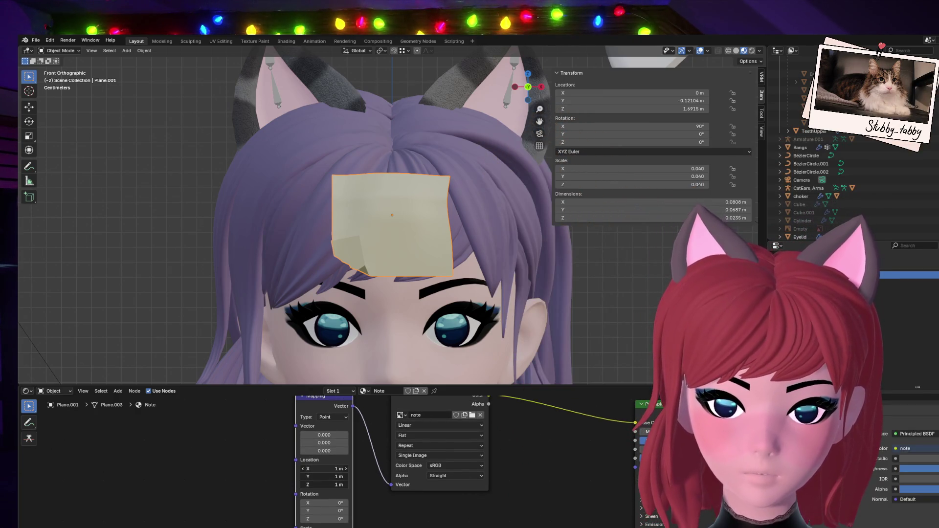
{"action": "left_click_drag", "start_coordinate": [324, 468], "coordinate": [324, 485]}
{"action": "type", "text": "0"}
{"action": "key", "text": "Return"}
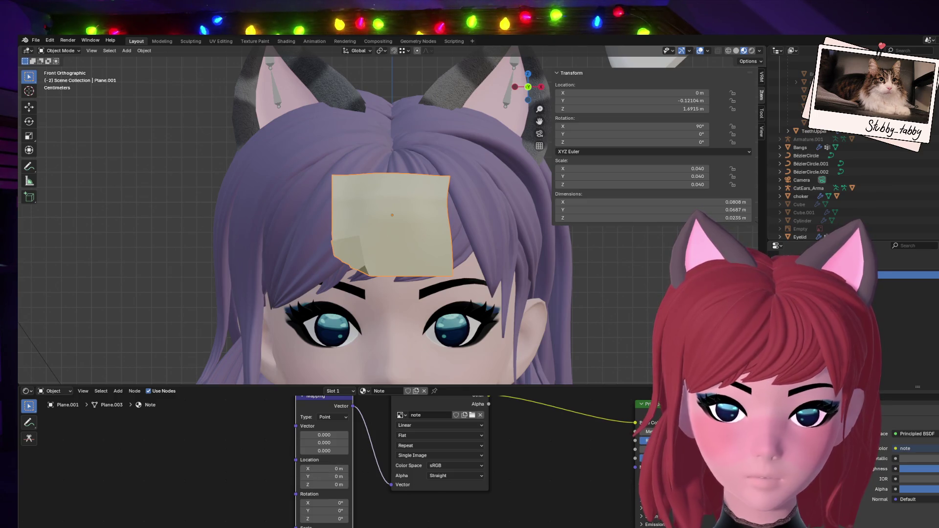
{"action": "middle_click_drag", "start_coordinate": [268, 496], "coordinate": [263, 527]}
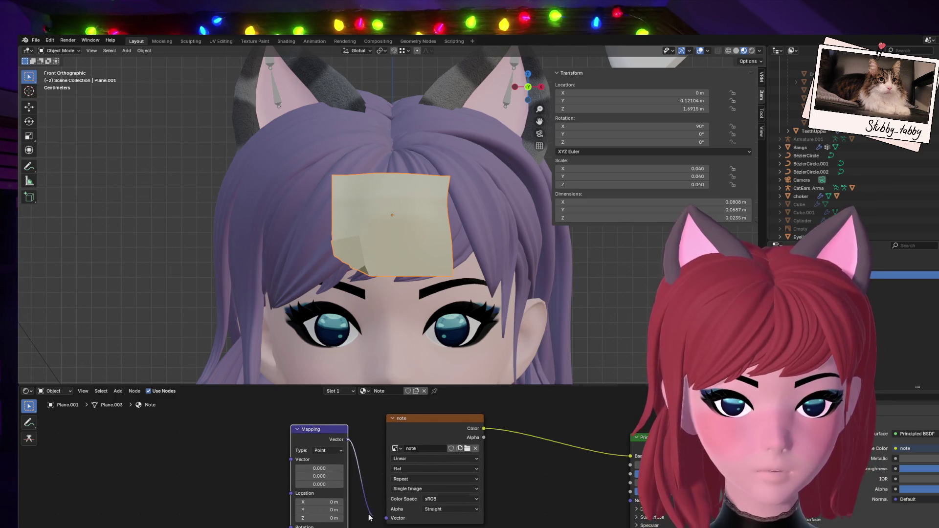
{"action": "left_click_drag", "start_coordinate": [370, 517], "coordinate": [371, 514]}
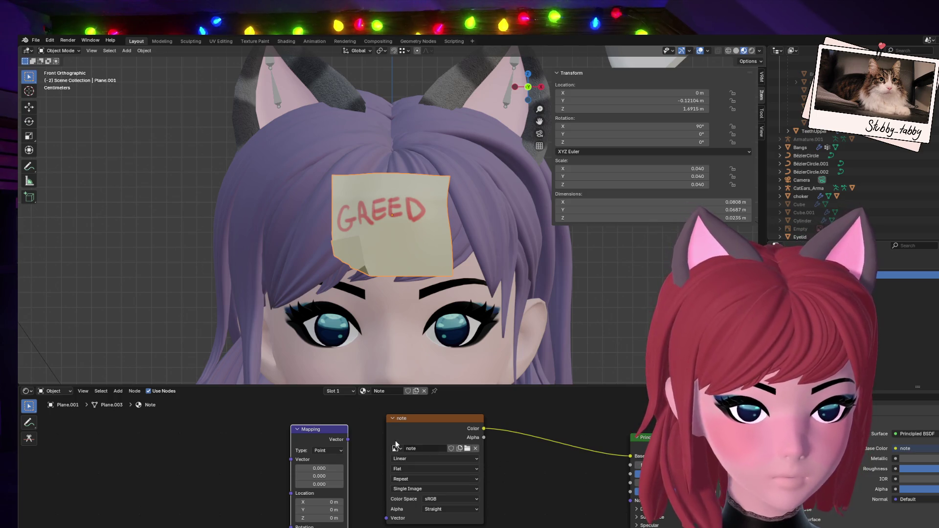
Insert Mapping between the note texture and BSDF, testing Location X and Rotation X.
{"action": "mouse_move", "coordinate": [320, 430]}
{"action": "left_mouse_down"}
{"action": "mouse_move", "coordinate": [558, 498]}
{"action": "mouse_move", "coordinate": [561, 422]}
{"action": "left_mouse_up"}
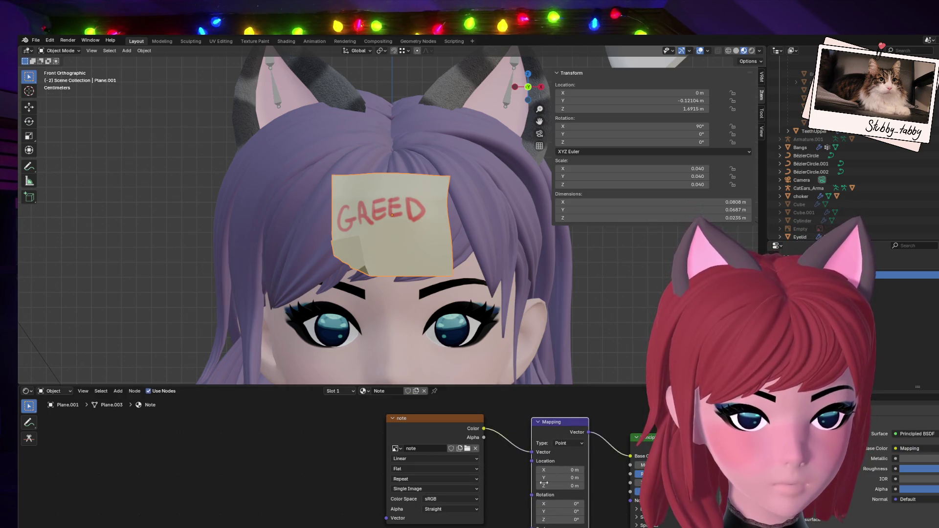
{"action": "left_click_drag", "start_coordinate": [562, 471], "coordinate": [646, 471]}
{"action": "key", "text": "BackSpace"}
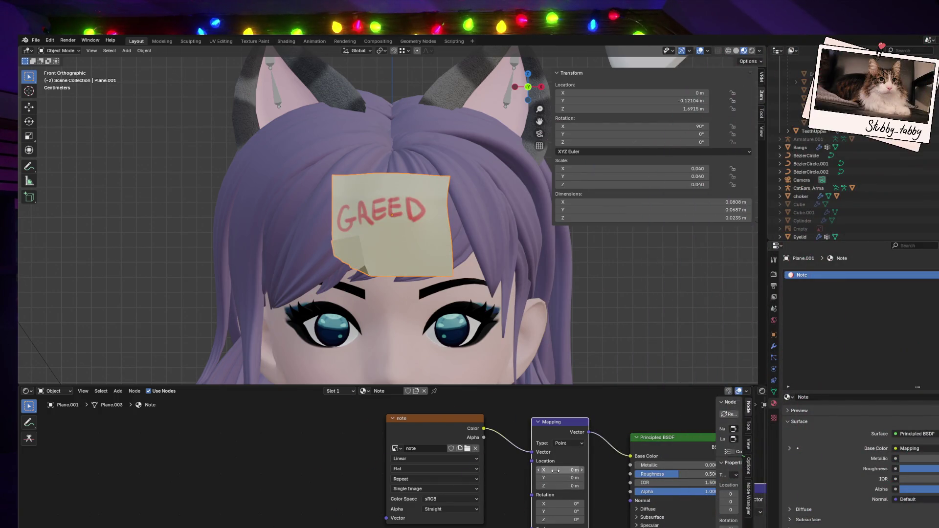
{"action": "left_click_drag", "start_coordinate": [557, 504], "coordinate": [570, 504]}
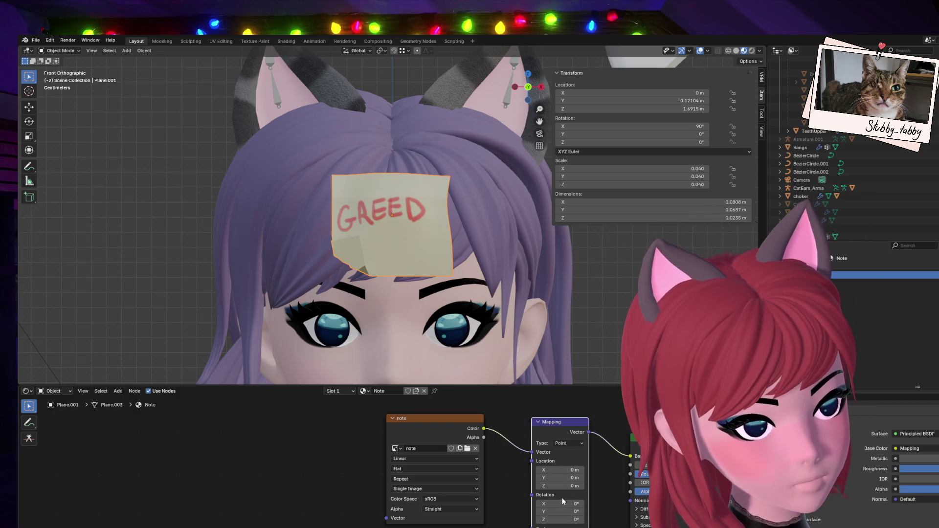
Cycle the Mapping type through Vector and Texture back to Point, with Rotation X 0°.
{"action": "left_click", "coordinate": [574, 444]}
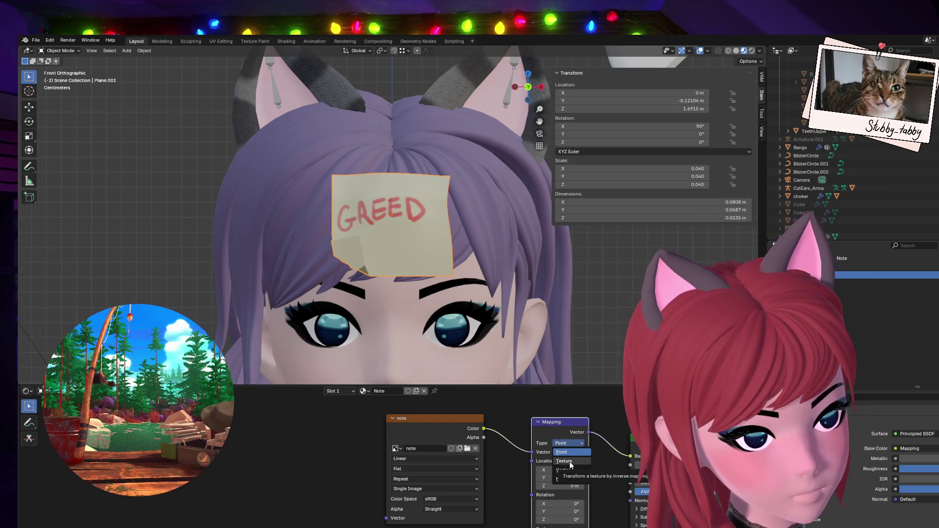
{"action": "left_click", "coordinate": [575, 470]}
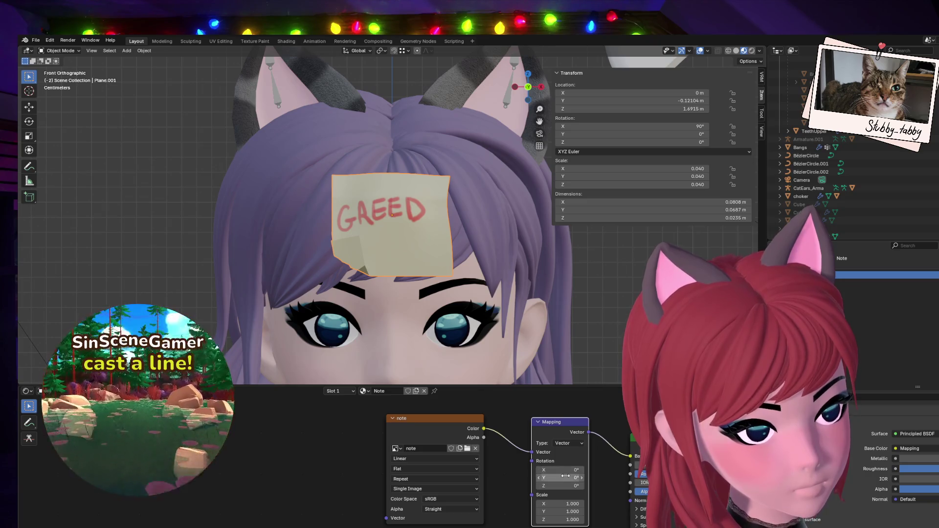
{"action": "left_click_drag", "start_coordinate": [568, 471], "coordinate": [587, 470]}
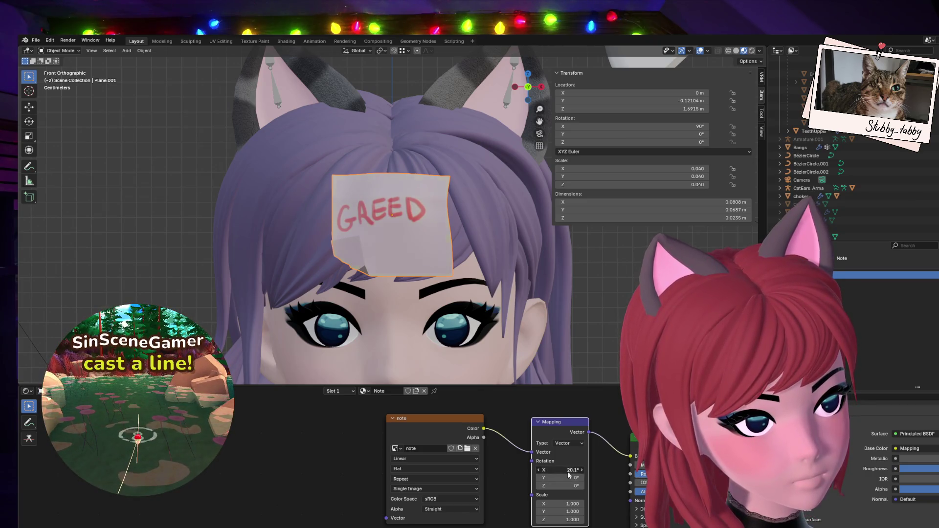
{"action": "left_click", "coordinate": [566, 443]}
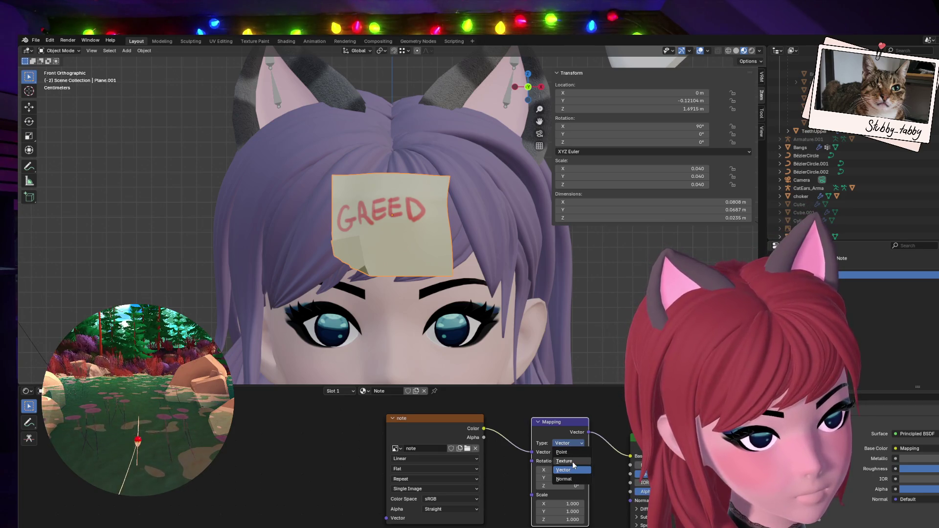
{"action": "left_click", "coordinate": [572, 462]}
{"action": "mouse_move", "coordinate": [563, 470]}
{"action": "left_mouse_down"}
{"action": "mouse_move", "coordinate": [577, 470]}
{"action": "mouse_move", "coordinate": [562, 470]}
{"action": "left_mouse_up"}
{"action": "left_click", "coordinate": [565, 444]}
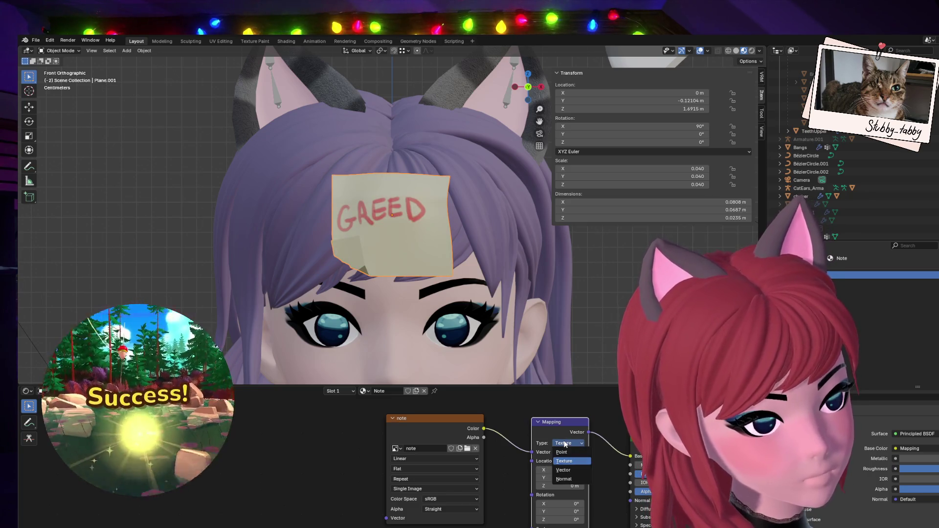
{"action": "left_click", "coordinate": [561, 452]}
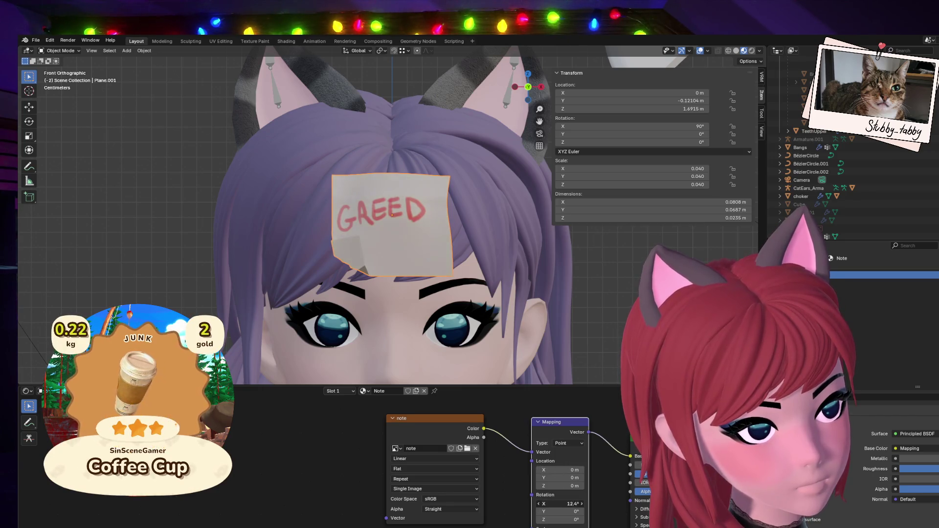
{"action": "left_click_drag", "start_coordinate": [560, 504], "coordinate": [560, 504]}
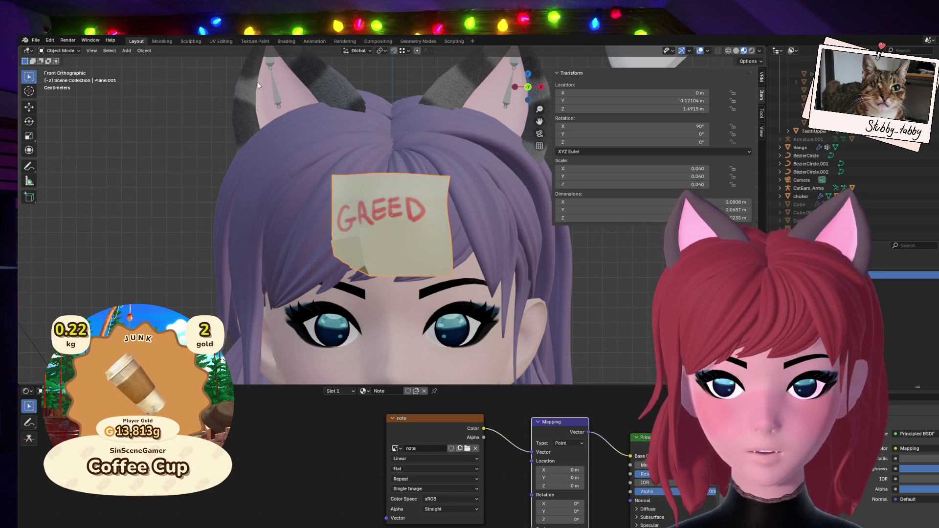
Inspect the Bangs hair material, then unplug note colour from Base Color and cut Mapping's links.
{"action": "left_click", "coordinate": [280, 174]}
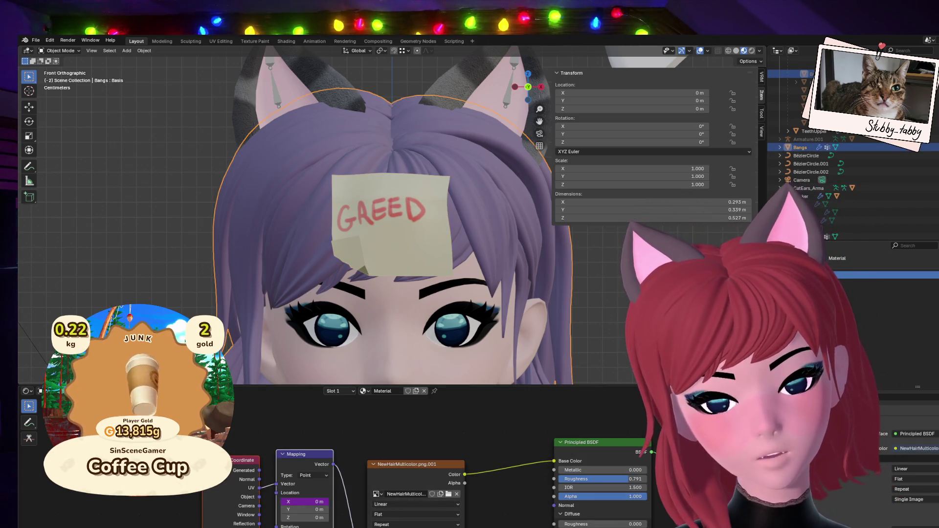
{"action": "middle_click_drag", "start_coordinate": [509, 518], "coordinate": [504, 496]}
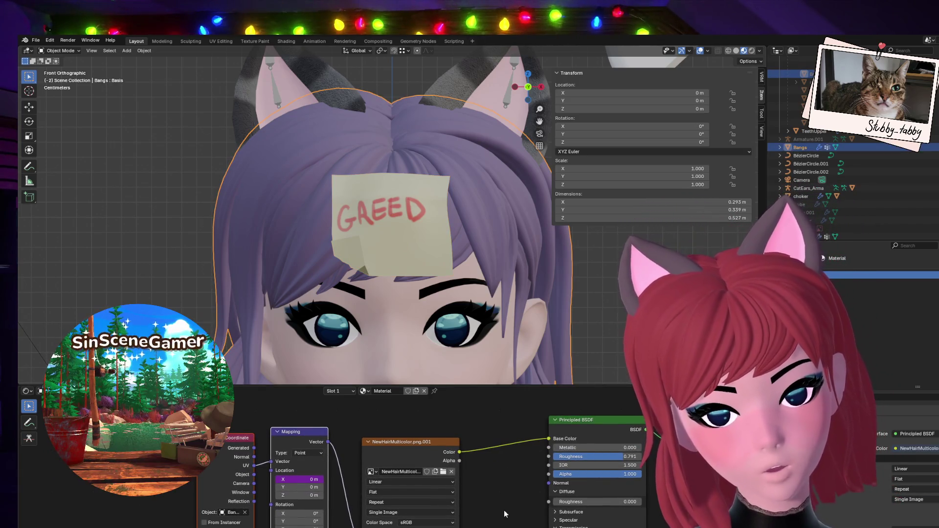
{"action": "left_click", "coordinate": [380, 221]}
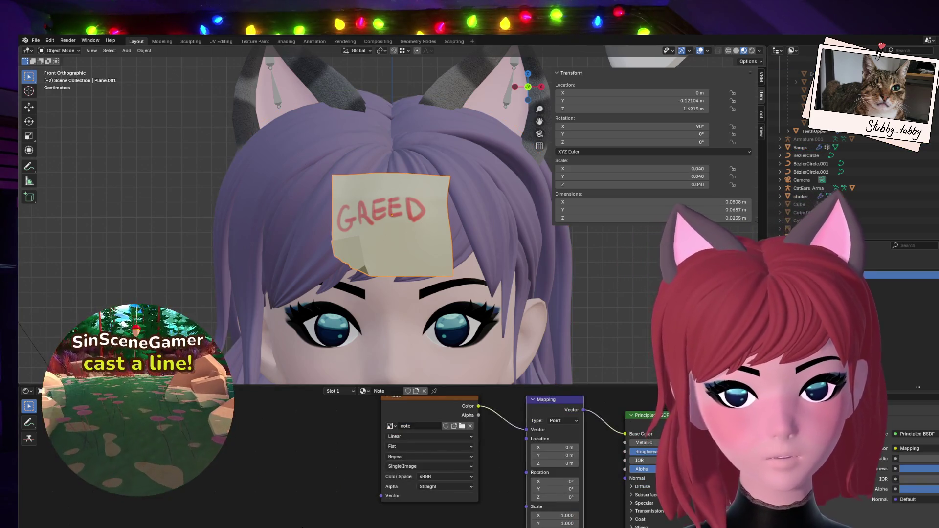
{"action": "scroll", "coordinate": [459, 445], "scroll_direction": "down", "scroll_amount": 1}
{"action": "mouse_move", "coordinate": [533, 417]}
{"action": "left_mouse_down"}
{"action": "mouse_move", "coordinate": [276, 463]}
{"action": "mouse_move", "coordinate": [284, 460]}
{"action": "left_mouse_up"}
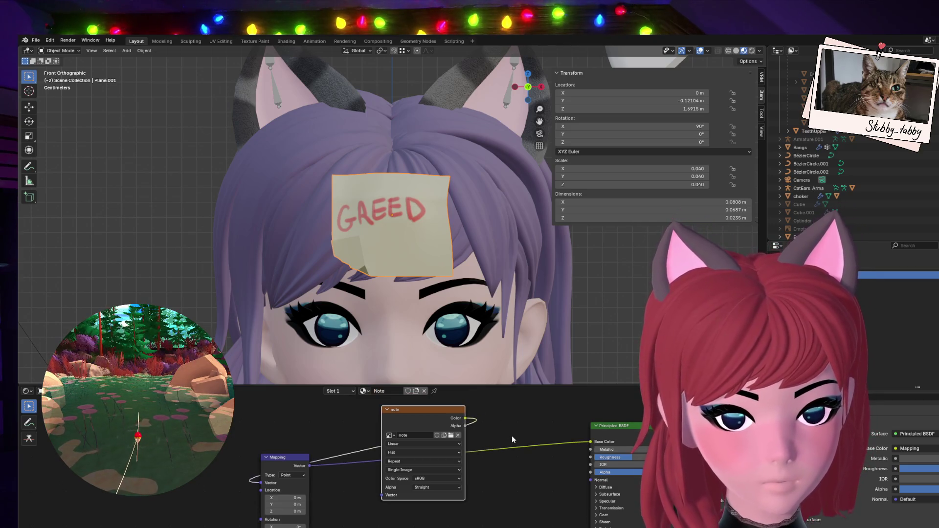
{"action": "mouse_move", "coordinate": [592, 442]}
{"action": "left_mouse_down"}
{"action": "mouse_move", "coordinate": [562, 444]}
{"action": "mouse_move", "coordinate": [487, 419]}
{"action": "left_mouse_up"}
{"action": "right_click_drag", "start_coordinate": [232, 471], "coordinate": [456, 426], "text": "ctrl"}
Add a Texture Coordinate node, arrange the nodes, and reconnect note Color to Base Color.
{"action": "key", "text": "shift+a"}
{"action": "type", "text": "te"}
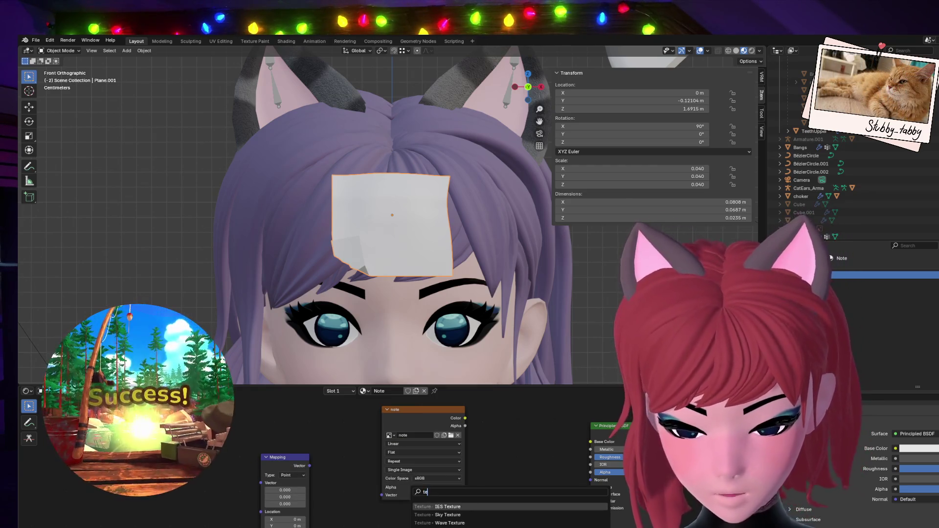
{"action": "type", "text": "xture coo"}
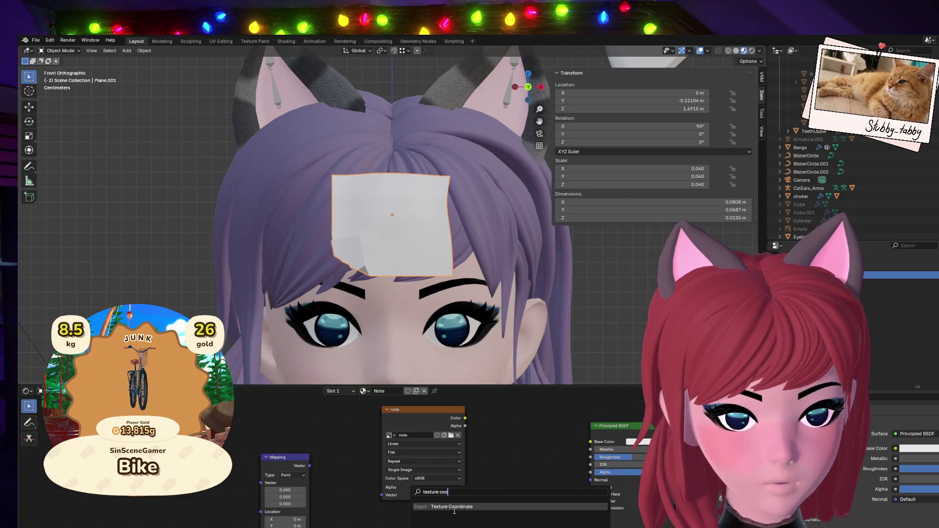
{"action": "key", "text": "Return"}
{"action": "left_click", "coordinate": [178, 455]}
{"action": "left_click_drag", "start_coordinate": [284, 458], "coordinate": [322, 416]}
{"action": "left_click_drag", "start_coordinate": [460, 466], "coordinate": [532, 479]}
{"action": "mouse_move", "coordinate": [537, 431]}
{"action": "left_mouse_down"}
{"action": "mouse_move", "coordinate": [593, 449]}
{"action": "mouse_move", "coordinate": [590, 441]}
{"action": "left_mouse_up"}
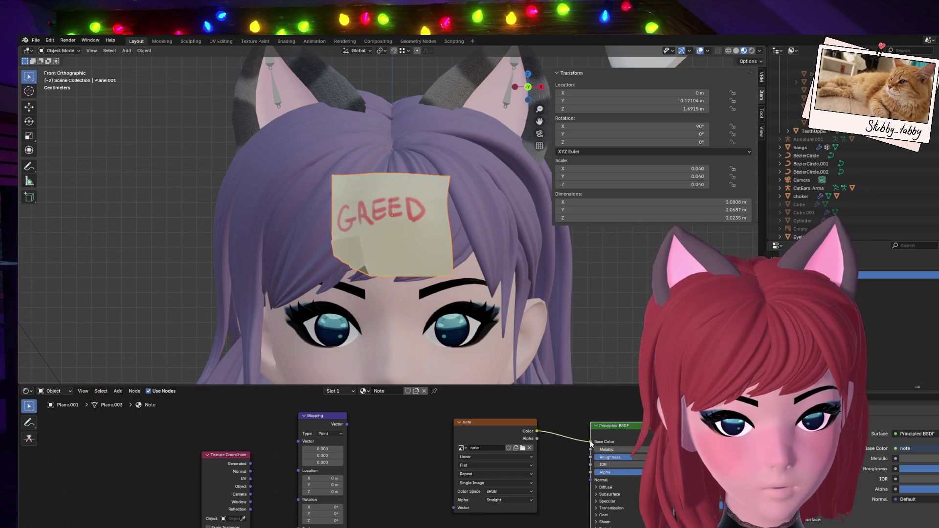
Link Mapping's output into the note texture Vector and Texture Coordinate UV into Mapping.
{"action": "left_click_drag", "start_coordinate": [347, 424], "coordinate": [414, 455]}
{"action": "left_click_drag", "start_coordinate": [454, 506], "coordinate": [455, 508]}
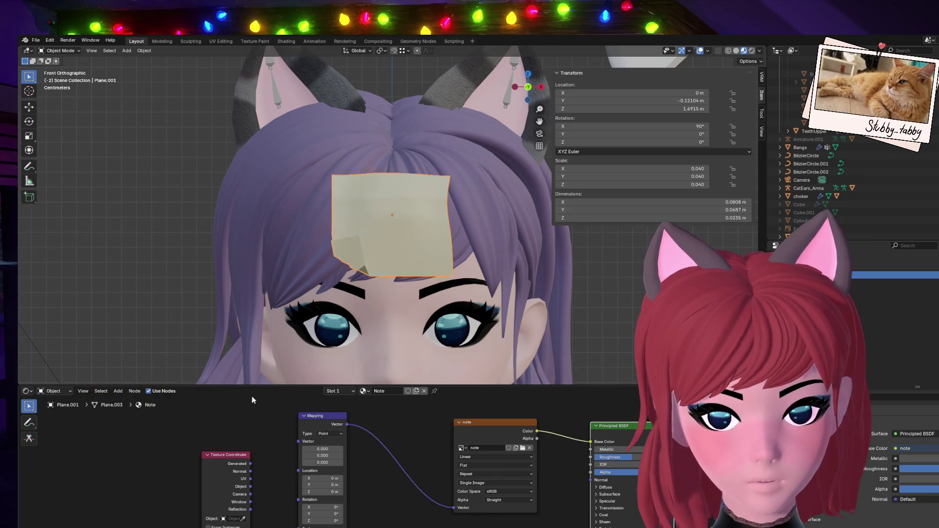
{"action": "scroll", "coordinate": [260, 483], "scroll_direction": "up", "scroll_amount": 2}
{"action": "middle_click_drag", "start_coordinate": [260, 482], "coordinate": [312, 459]}
{"action": "mouse_move", "coordinate": [349, 446]}
{"action": "left_mouse_down"}
{"action": "mouse_move", "coordinate": [406, 471]}
{"action": "mouse_move", "coordinate": [489, 471]}
{"action": "left_mouse_up"}
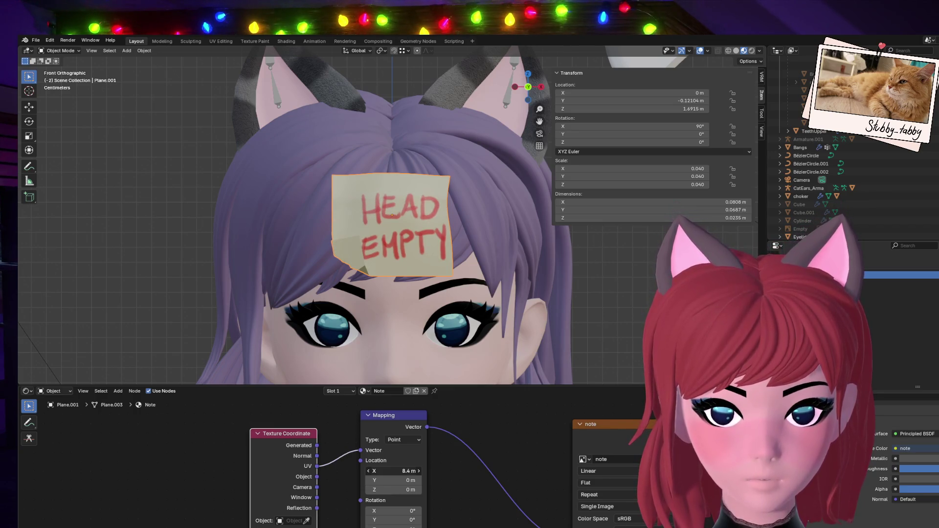
Set the Mapping node's Location X to 0.5 m and Y to 0.6 m to bring MEOW onto the note.
{"action": "key", "text": "Escape"}
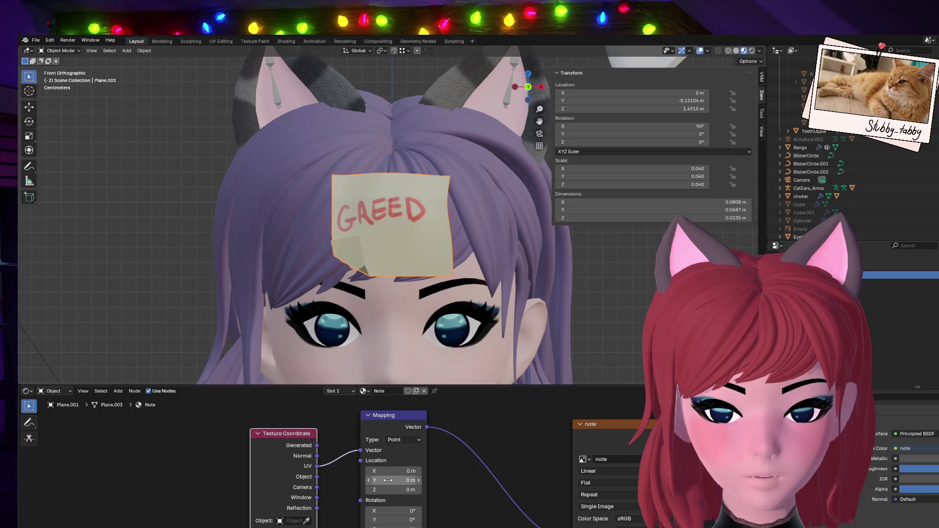
{"action": "left_click_drag", "start_coordinate": [387, 480], "coordinate": [400, 481]}
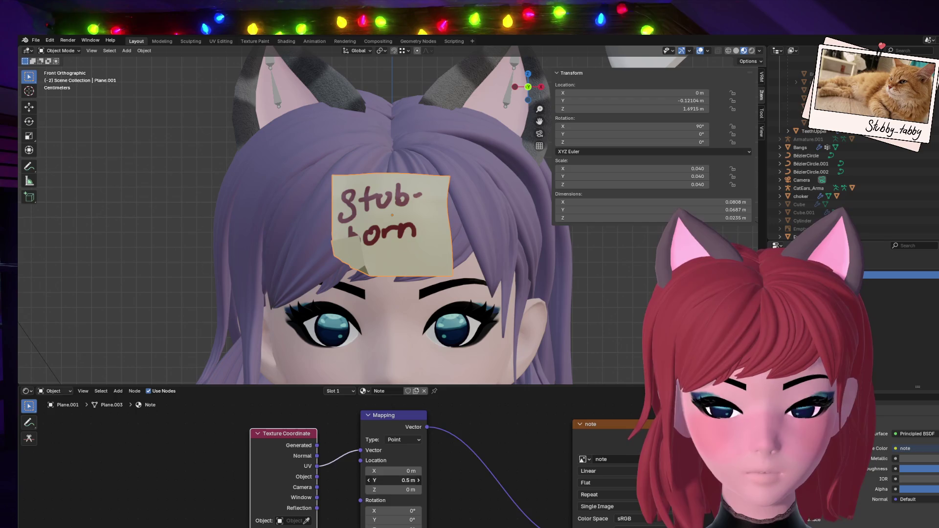
{"action": "left_click", "coordinate": [400, 471]}
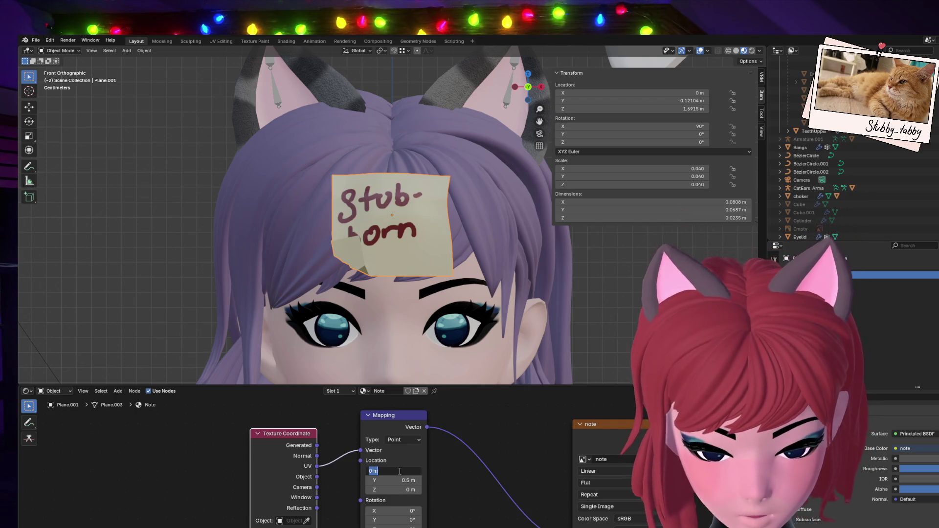
{"action": "type", "text": ".5"}
{"action": "key", "text": "Return"}
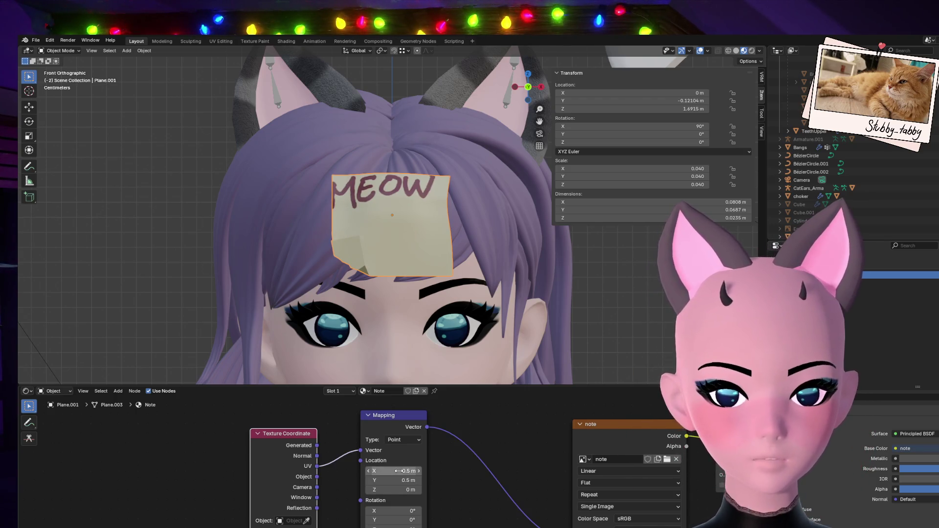
{"action": "left_click", "coordinate": [400, 481]}
{"action": "type", "text": ".8"}
{"action": "key", "text": "Return"}
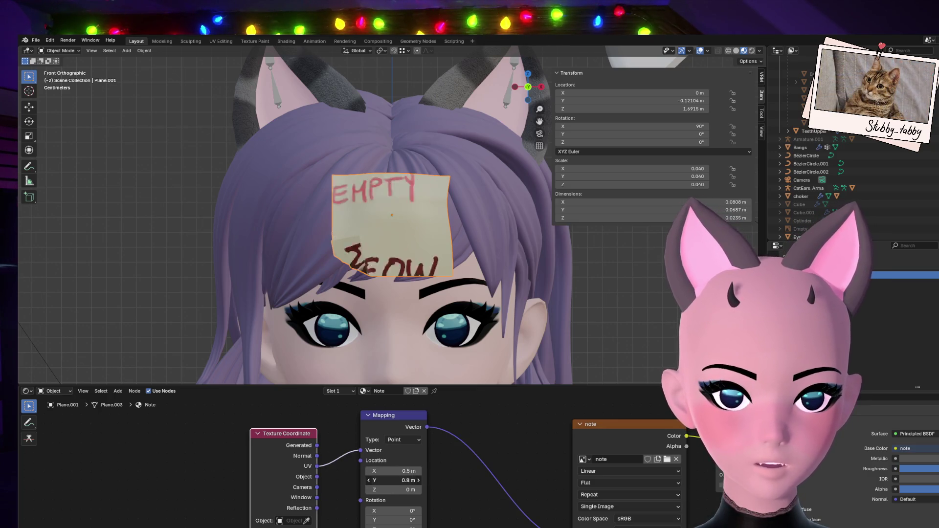
{"action": "left_click", "coordinate": [400, 481]}
{"action": "type", "text": ".6"}
{"action": "key", "text": "Return"}
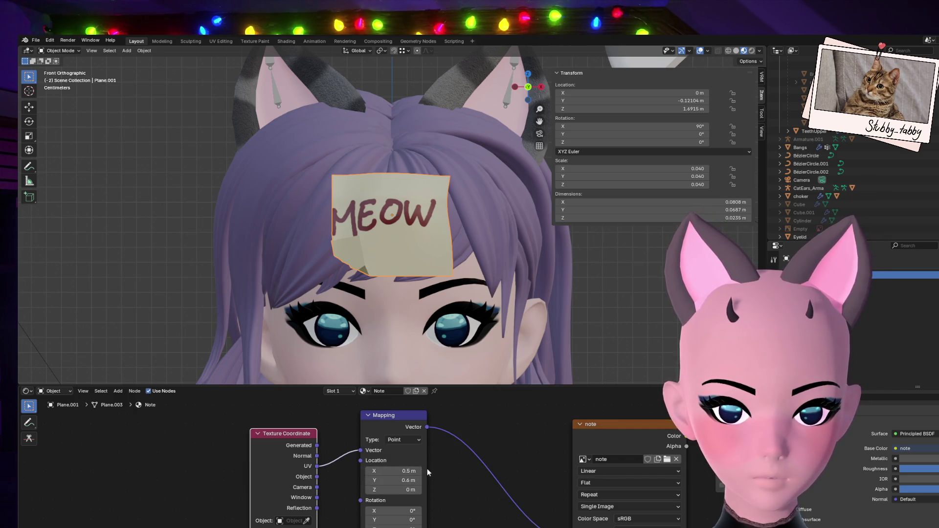
Fine-tune the Location X offset to 0.48 m so MEOW is centred.
{"action": "left_click", "coordinate": [419, 471]}
{"action": "left_click", "coordinate": [369, 471]}
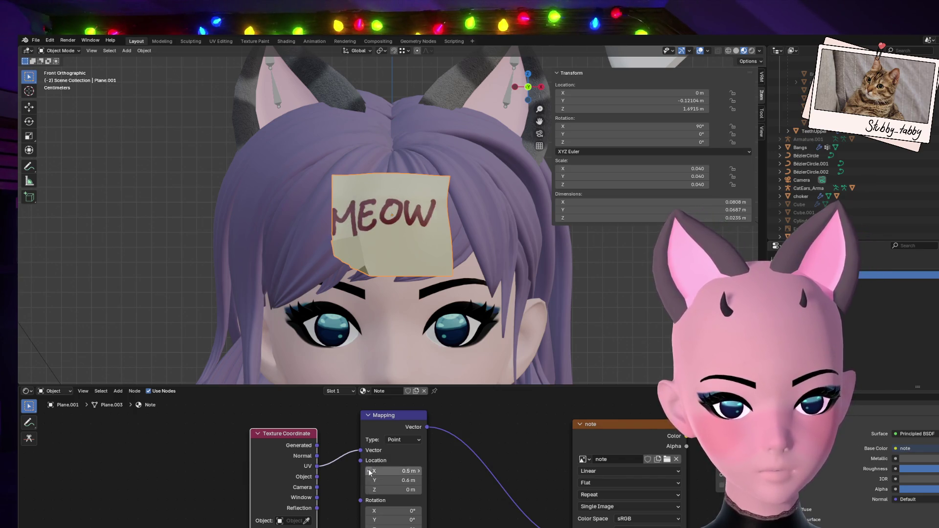
{"action": "left_click", "coordinate": [370, 471]}
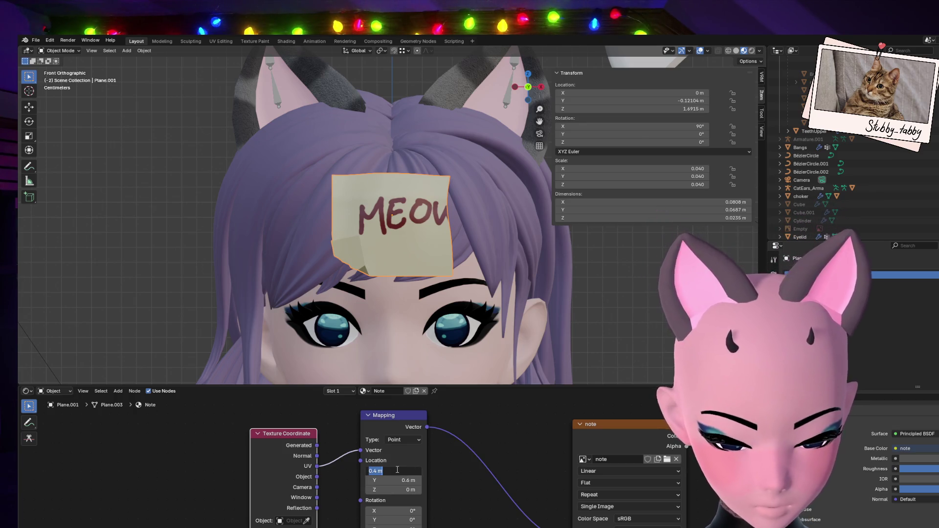
{"action": "type", "text": "5"}
{"action": "key", "text": "Return"}
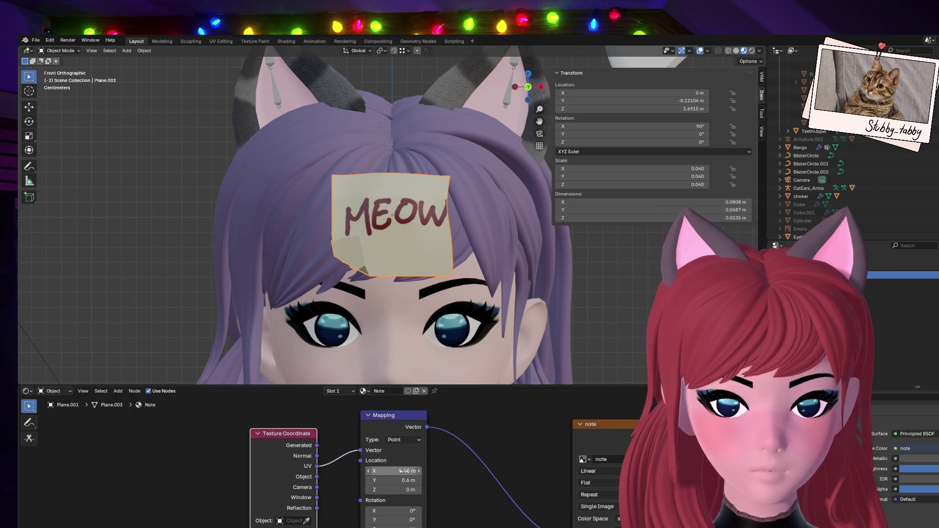
{"action": "left_click", "coordinate": [405, 472]}
{"action": "type", "text": ".58"}
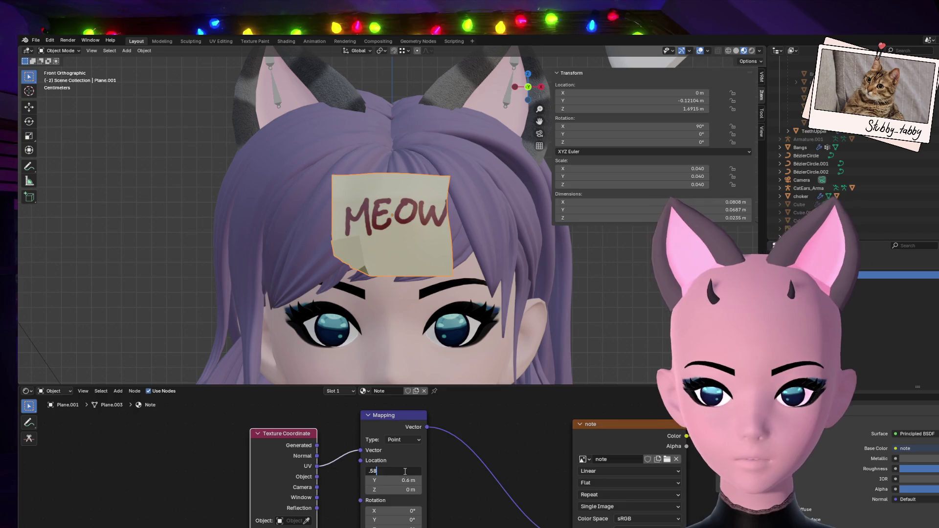
{"action": "key", "text": "Return"}
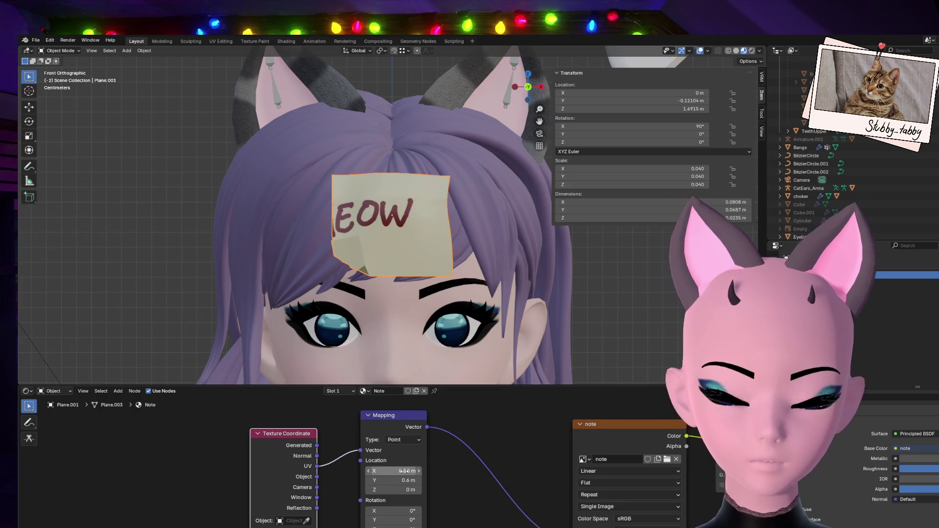
{"action": "left_click", "coordinate": [405, 471]}
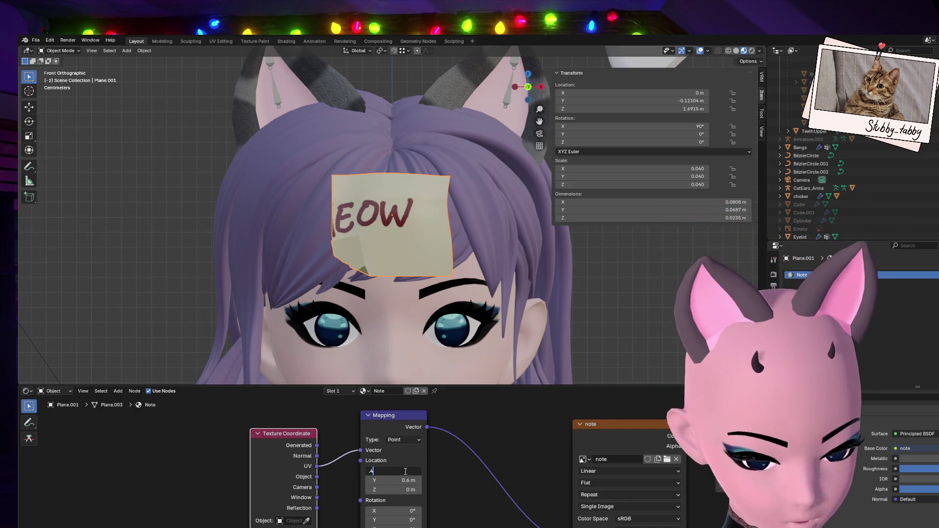
{"action": "key", "text": "Return"}
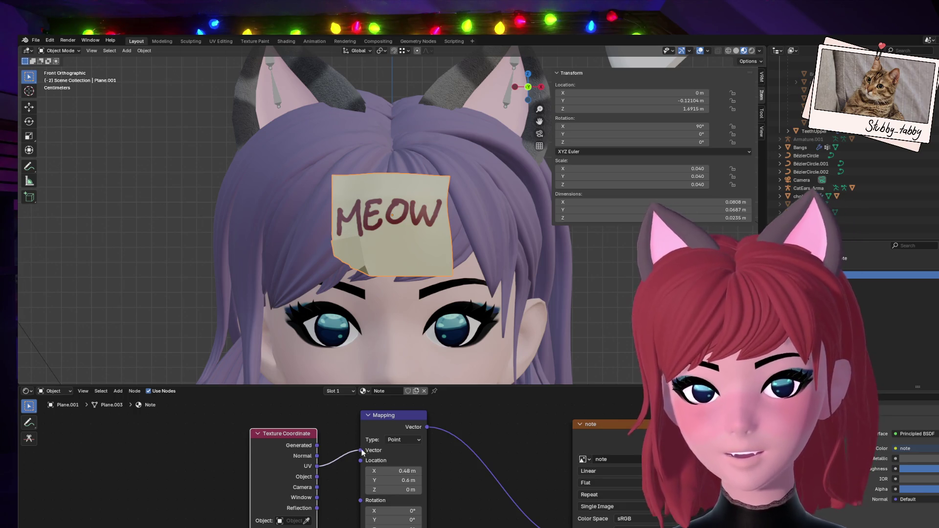
Set the Mapping node's Location X and Y offsets to 0 m, showing GREED on the note.
{"action": "scroll", "coordinate": [477, 364], "scroll_direction": "down", "scroll_amount": 6}
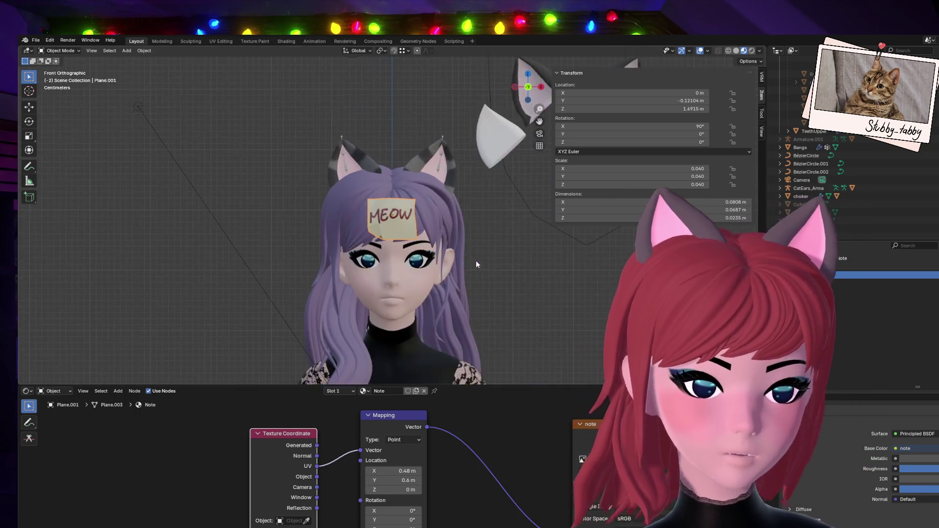
{"action": "scroll", "coordinate": [432, 262], "scroll_direction": "up", "scroll_amount": 2}
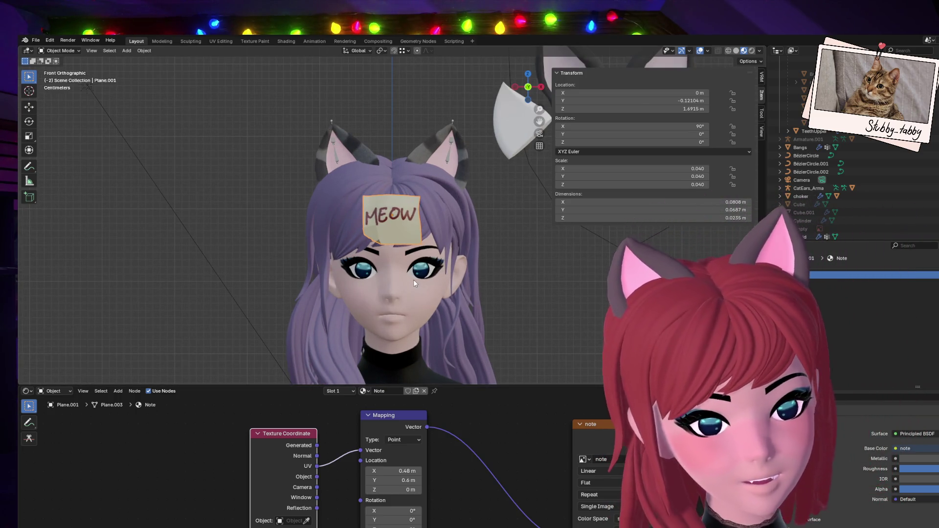
{"action": "left_click", "coordinate": [405, 472]}
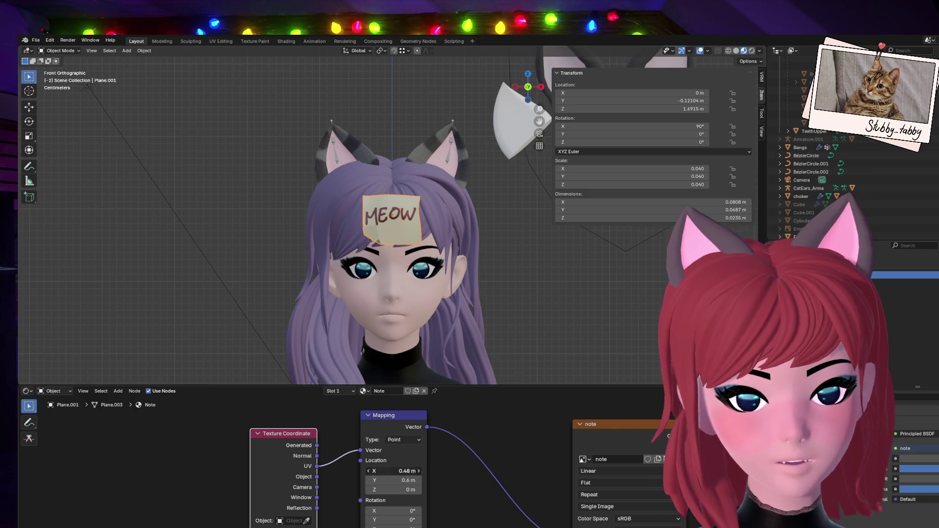
{"action": "type", "text": "0"}
{"action": "key", "text": "Return"}
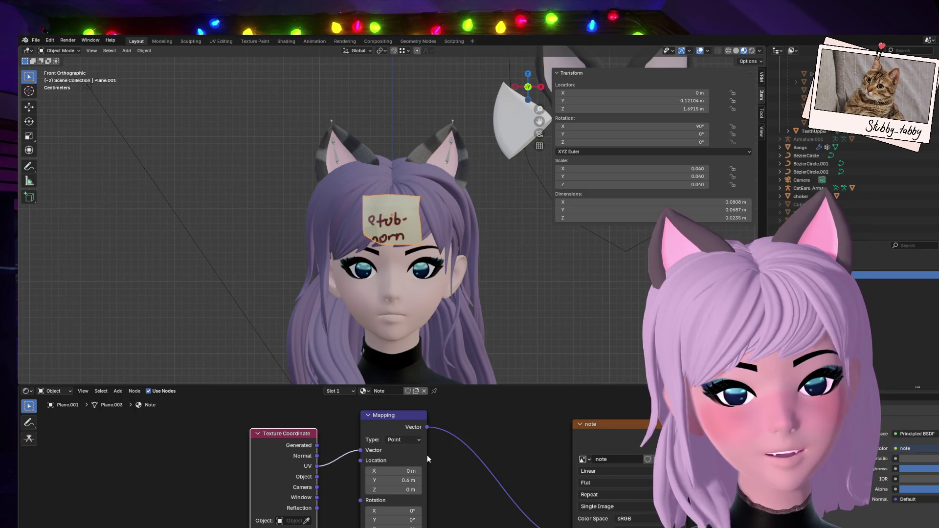
{"action": "type", "text": "0"}
{"action": "key", "text": "Return"}
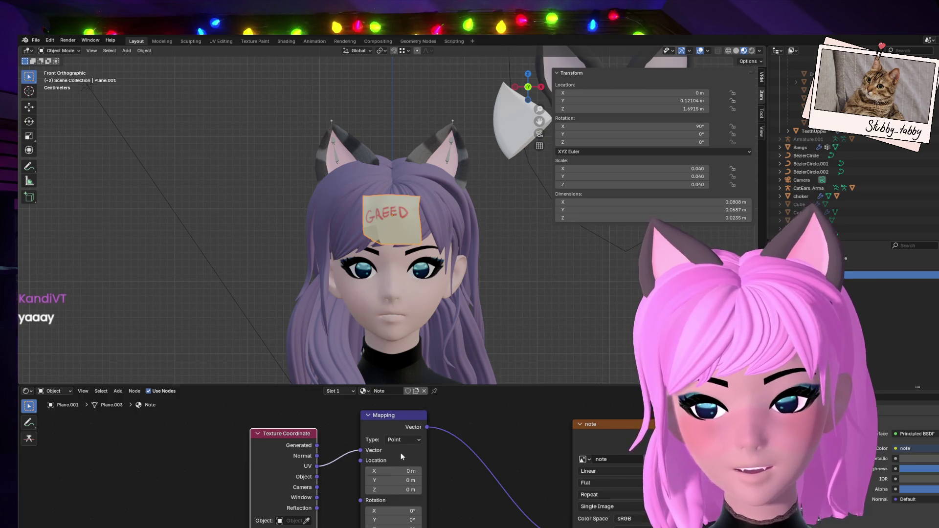
{"action": "scroll", "coordinate": [440, 275], "scroll_direction": "up", "scroll_amount": 3}
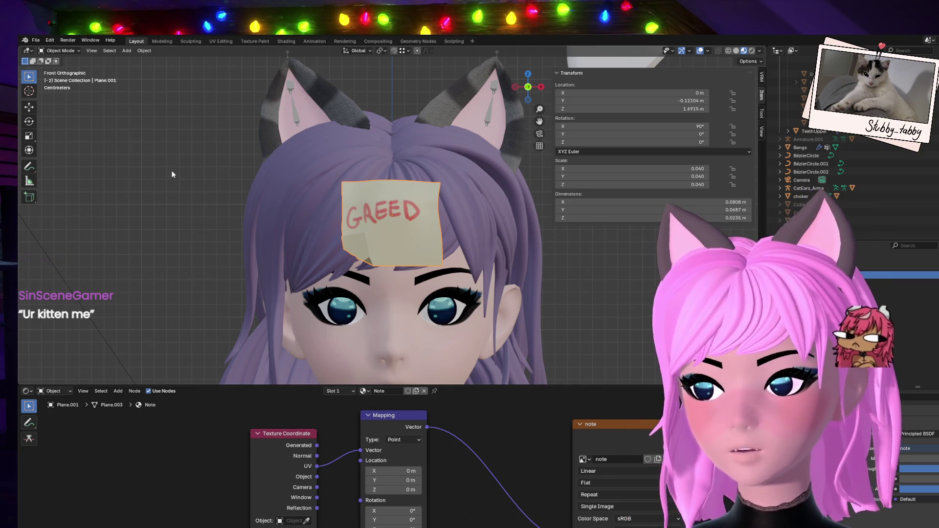
In the Texture Paint workspace, eyedrop the note's beige paper colour as the brush colour.
{"action": "left_click", "coordinate": [223, 40]}
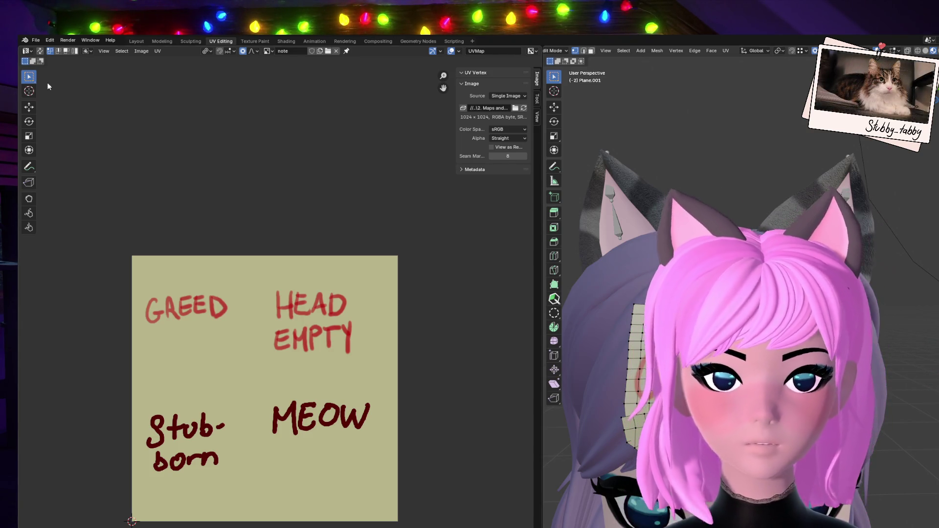
{"action": "left_click", "coordinate": [255, 42]}
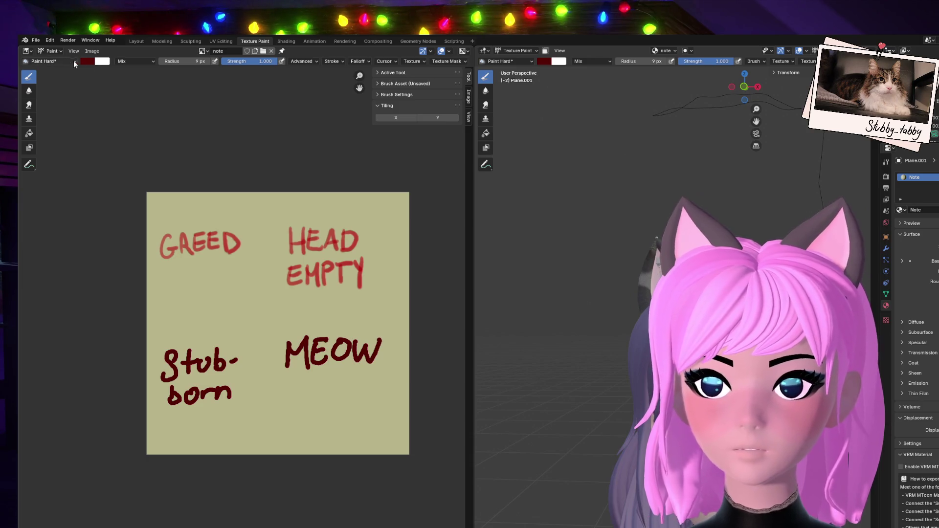
{"action": "left_click", "coordinate": [87, 65]}
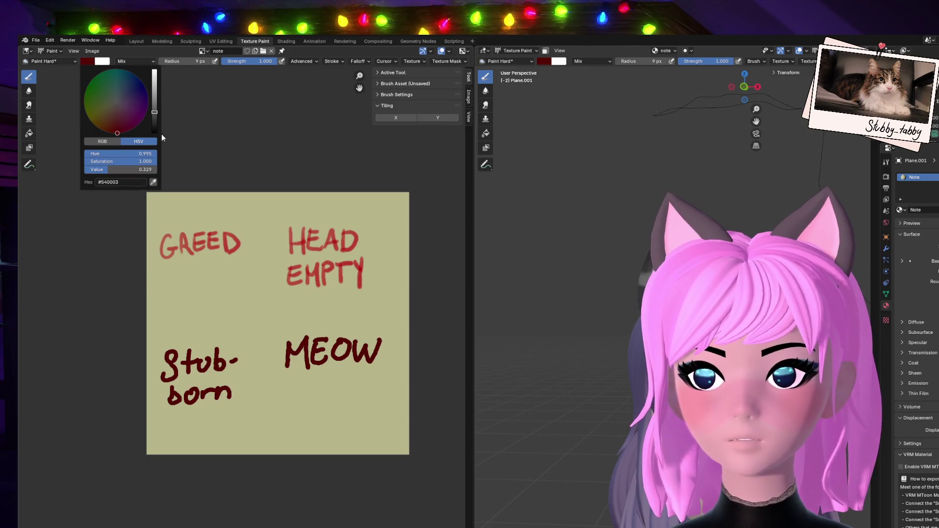
{"action": "left_click", "coordinate": [154, 184]}
{"action": "left_click", "coordinate": [182, 214]}
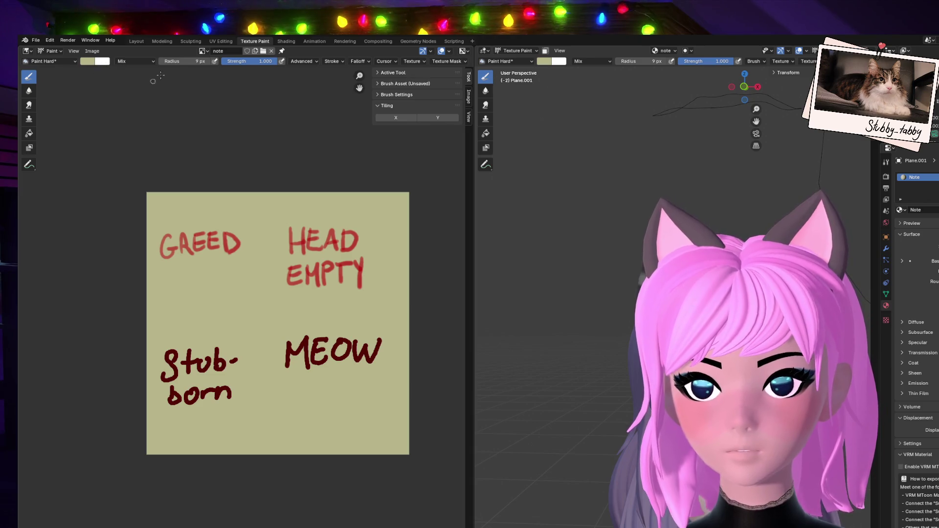
Enlarge the brush, paint over all four words, then shrink the brush to 40 px.
{"action": "left_click_drag", "start_coordinate": [181, 60], "coordinate": [230, 60]}
{"action": "mouse_move", "coordinate": [183, 268]}
{"action": "left_mouse_down"}
{"action": "mouse_move", "coordinate": [189, 252]}
{"action": "mouse_move", "coordinate": [204, 382]}
{"action": "mouse_move", "coordinate": [297, 383]}
{"action": "mouse_move", "coordinate": [325, 288]}
{"action": "mouse_move", "coordinate": [369, 310]}
{"action": "left_mouse_up"}
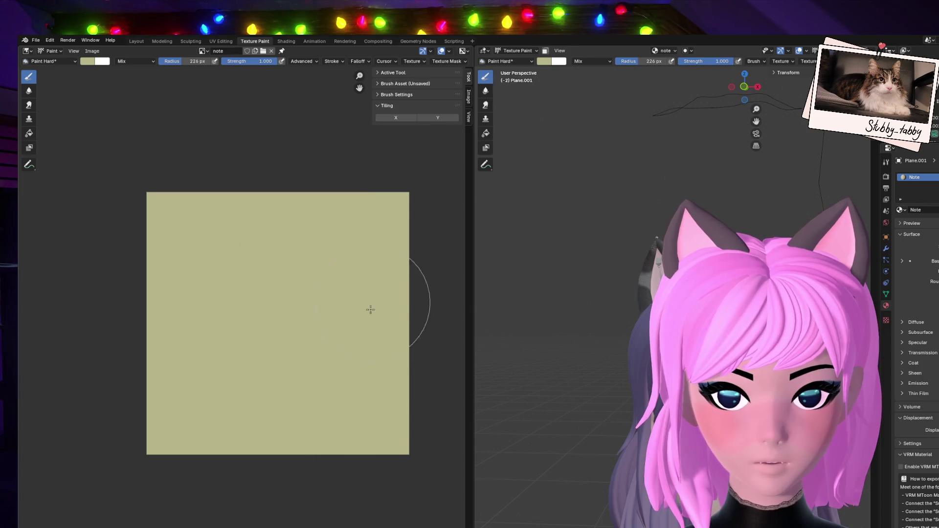
{"action": "left_click_drag", "start_coordinate": [189, 60], "coordinate": [144, 61]}
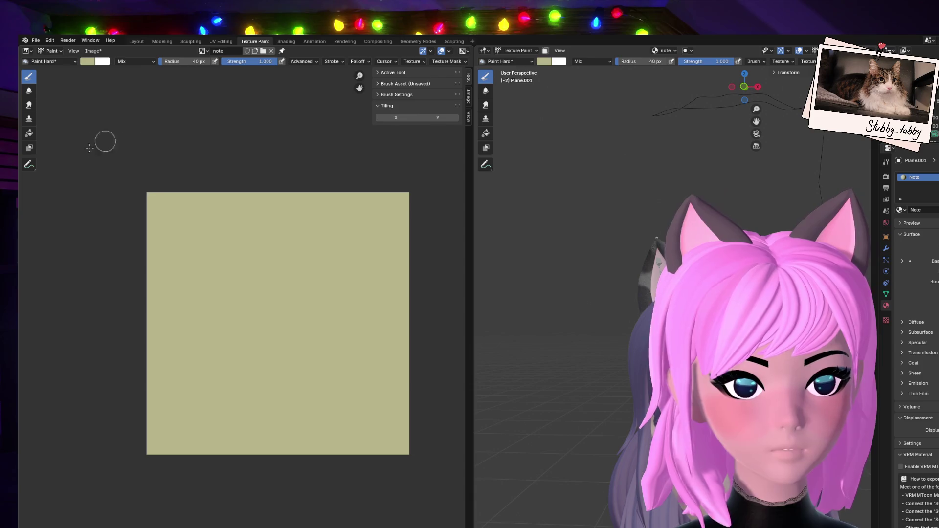
Set the brush colour to dark red.
{"action": "left_click", "coordinate": [88, 63]}
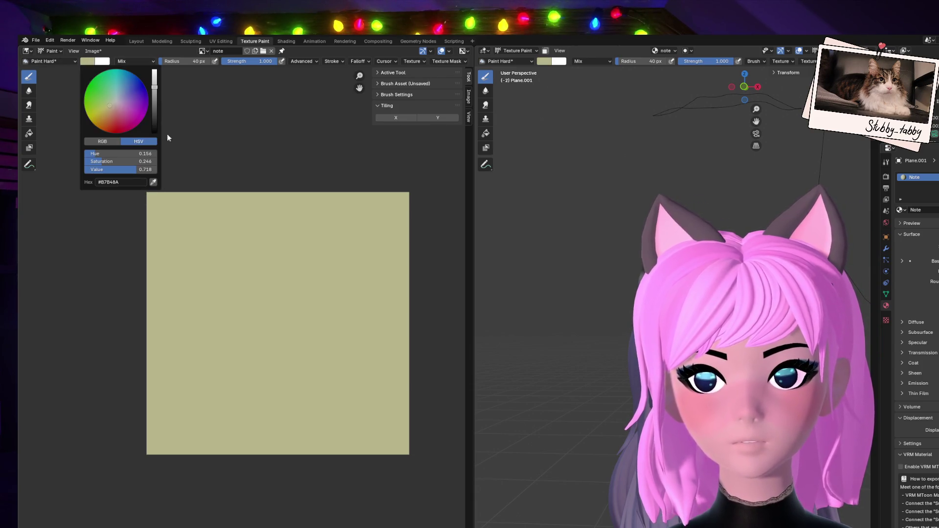
{"action": "left_click", "coordinate": [117, 133]}
{"action": "left_click", "coordinate": [154, 101]}
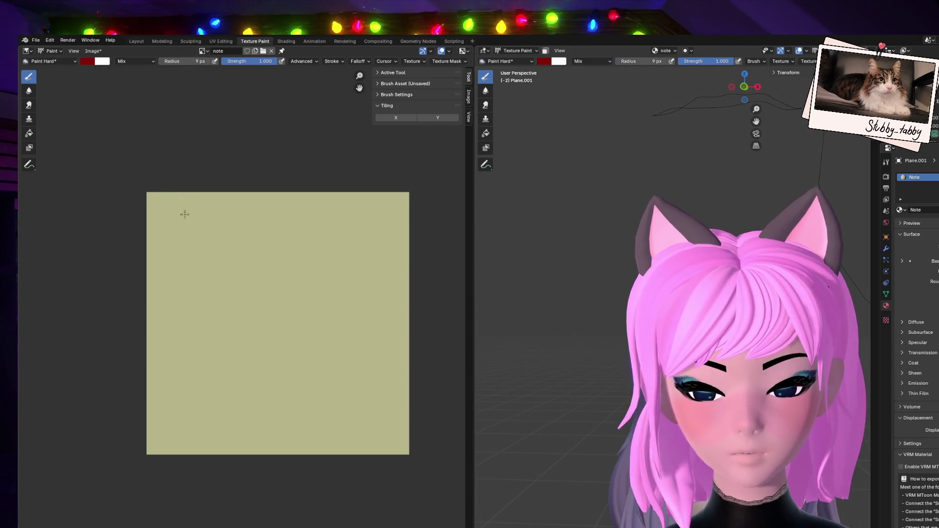
Hand-letter the G and first E of GREED in the texture's top-left quadrant.
{"action": "mouse_move", "coordinate": [173, 219]}
{"action": "left_mouse_down"}
{"action": "mouse_move", "coordinate": [155, 228]}
{"action": "mouse_move", "coordinate": [179, 244]}
{"action": "mouse_move", "coordinate": [192, 217]}
{"action": "mouse_move", "coordinate": [194, 240]}
{"action": "left_mouse_up"}
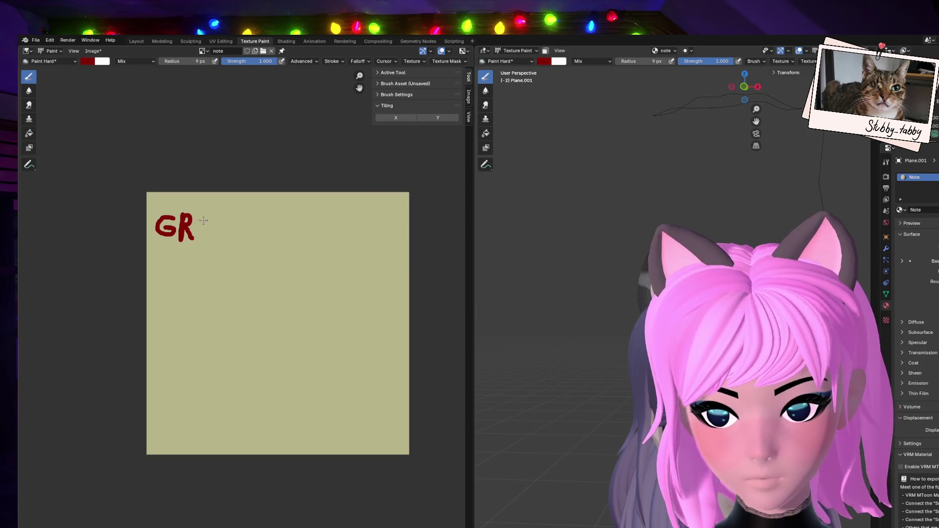
{"action": "mouse_move", "coordinate": [195, 214]}
{"action": "left_mouse_down"}
{"action": "mouse_move", "coordinate": [210, 238]}
{"action": "mouse_move", "coordinate": [211, 213]}
{"action": "left_mouse_up"}
{"action": "mouse_move", "coordinate": [199, 227]}
{"action": "left_mouse_down"}
{"action": "mouse_move", "coordinate": [229, 237]}
{"action": "mouse_move", "coordinate": [230, 215]}
{"action": "mouse_move", "coordinate": [234, 240]}
{"action": "mouse_move", "coordinate": [249, 230]}
{"action": "mouse_move", "coordinate": [234, 238]}
{"action": "left_mouse_up"}
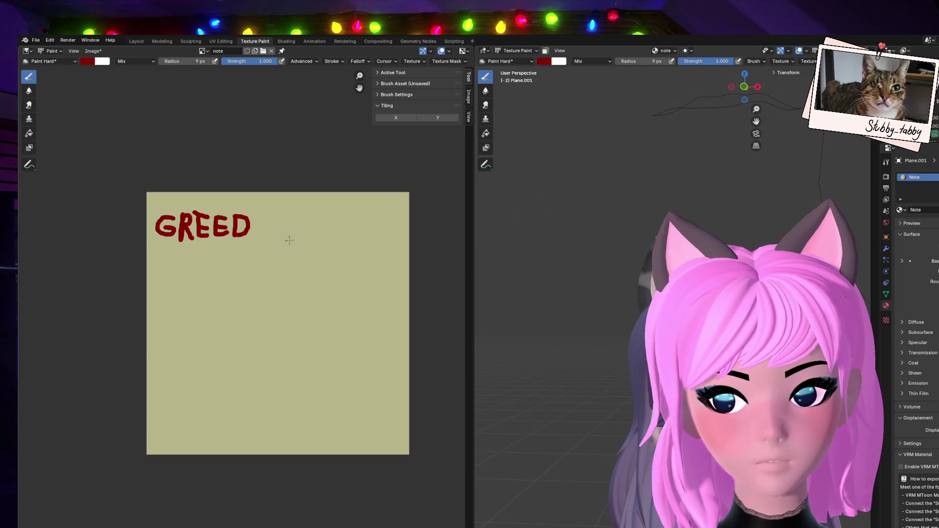
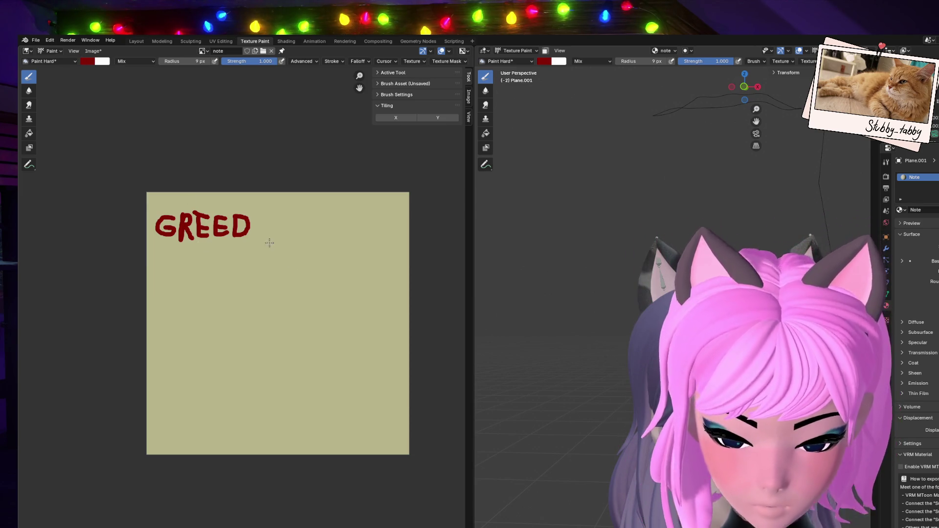
Undo the last painted strokes and the trial letters UR between GREED and Stub-born.
{"action": "key", "text": "ctrl+z"}
{"action": "key", "text": "ctrl+z"}
{"action": "key", "text": "ctrl+z"}
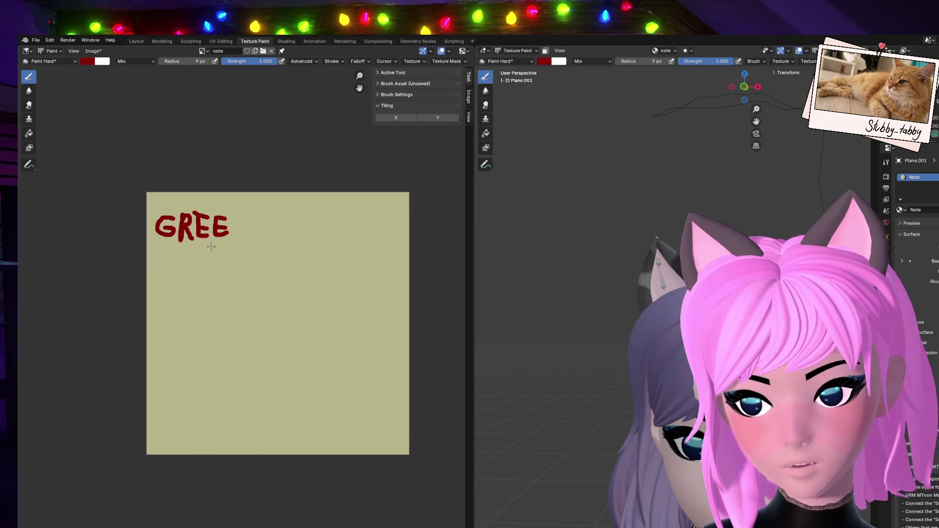
{"action": "key", "text": "ctrl+z"}
{"action": "key", "text": "ctrl+z"}
{"action": "key", "text": "ctrl+z"}
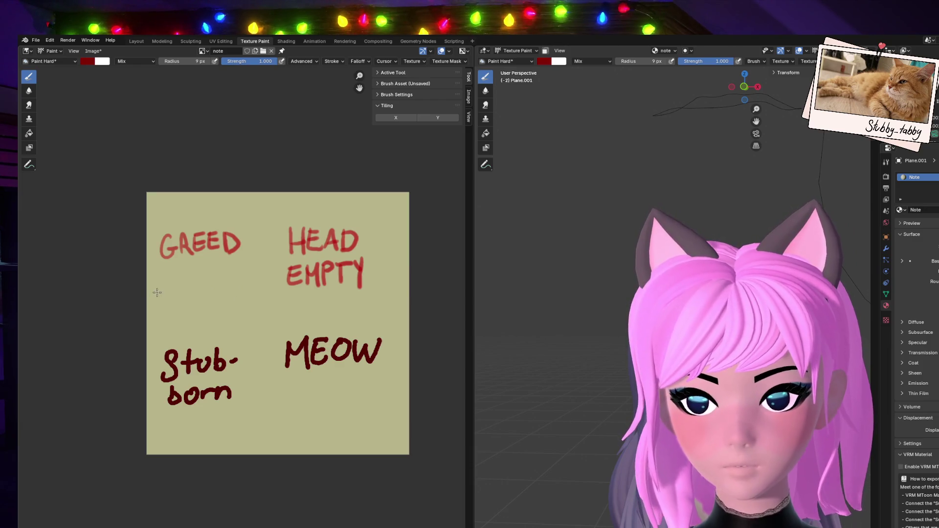
{"action": "left_click_drag", "start_coordinate": [154, 291], "coordinate": [169, 307]}
{"action": "left_click_drag", "start_coordinate": [169, 290], "coordinate": [177, 301]}
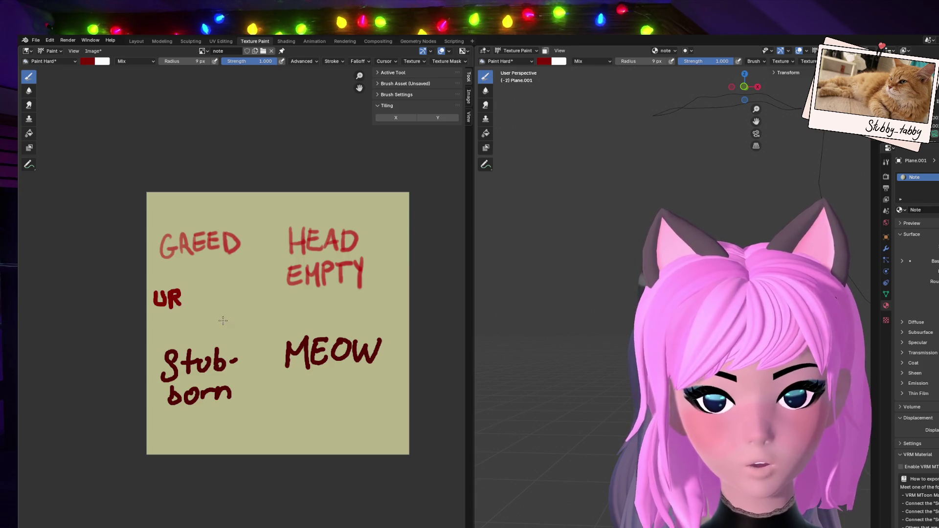
{"action": "key", "text": "ctrl+z"}
{"action": "key", "text": "ctrl+z"}
{"action": "key", "text": "ctrl+z"}
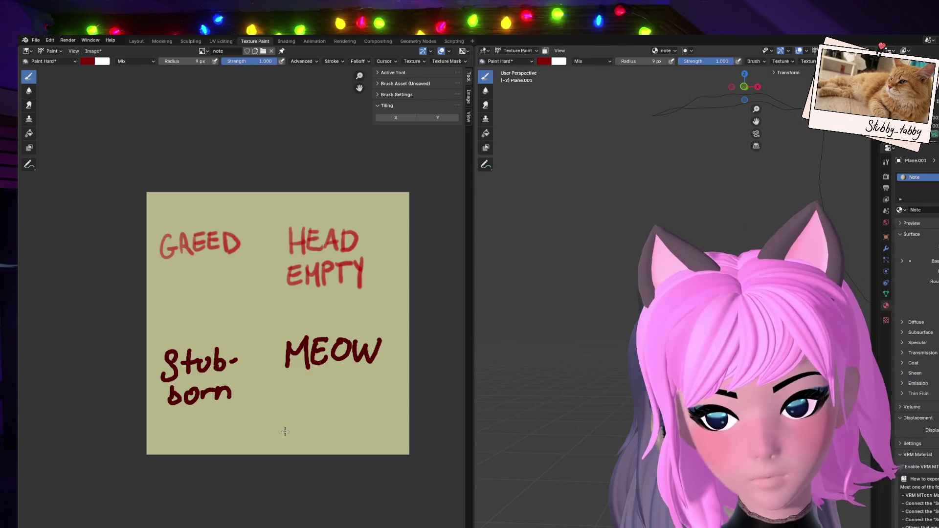
Paint trial lettering near the note's bottom, then undo it.
{"action": "mouse_move", "coordinate": [284, 430]}
{"action": "left_mouse_down"}
{"action": "mouse_move", "coordinate": [294, 438]}
{"action": "mouse_move", "coordinate": [297, 428]}
{"action": "mouse_move", "coordinate": [301, 442]}
{"action": "mouse_move", "coordinate": [303, 431]}
{"action": "left_mouse_up"}
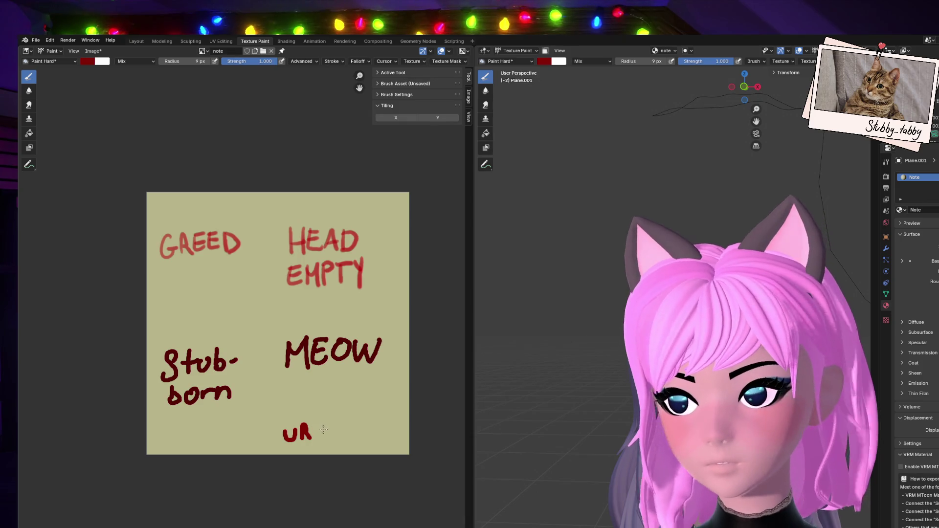
{"action": "mouse_move", "coordinate": [326, 422]}
{"action": "left_mouse_down"}
{"action": "mouse_move", "coordinate": [326, 444]}
{"action": "mouse_move", "coordinate": [338, 443]}
{"action": "mouse_move", "coordinate": [328, 434]}
{"action": "mouse_move", "coordinate": [346, 436]}
{"action": "left_mouse_up"}
{"action": "left_click", "coordinate": [345, 440]}
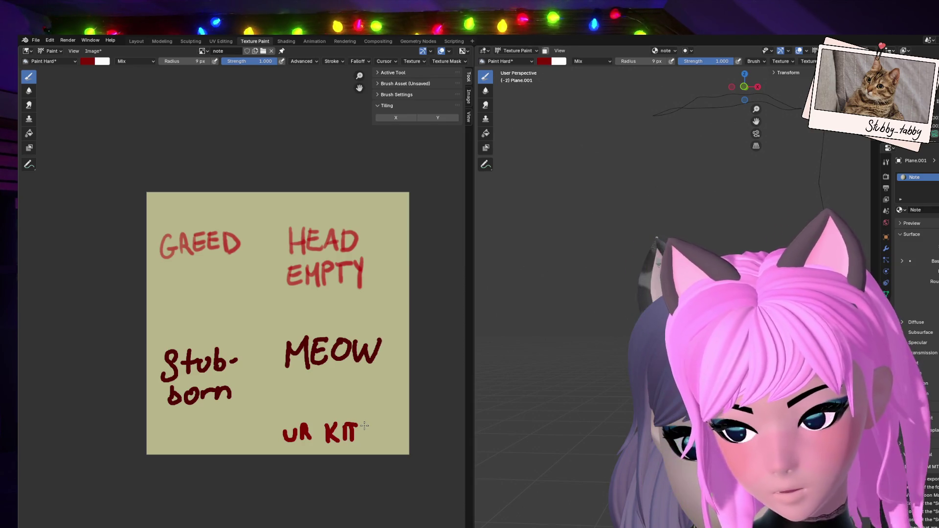
{"action": "key", "text": "ctrl+z"}
{"action": "key", "text": "ctrl+z"}
{"action": "key", "text": "ctrl+z"}
{"action": "key", "text": "ctrl+z"}
{"action": "key", "text": "ctrl+z"}
{"action": "key", "text": "ctrl+z"}
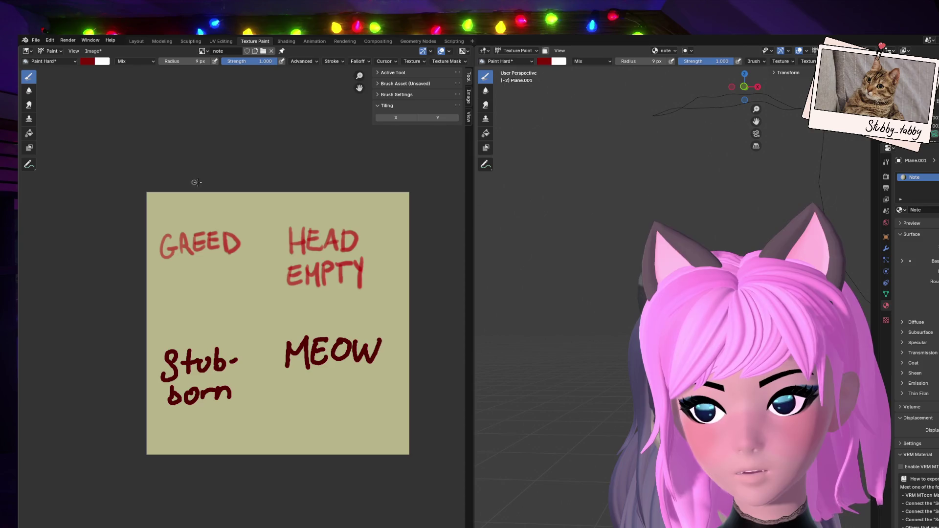
{"action": "left_click_drag", "start_coordinate": [210, 184], "coordinate": [214, 468]}
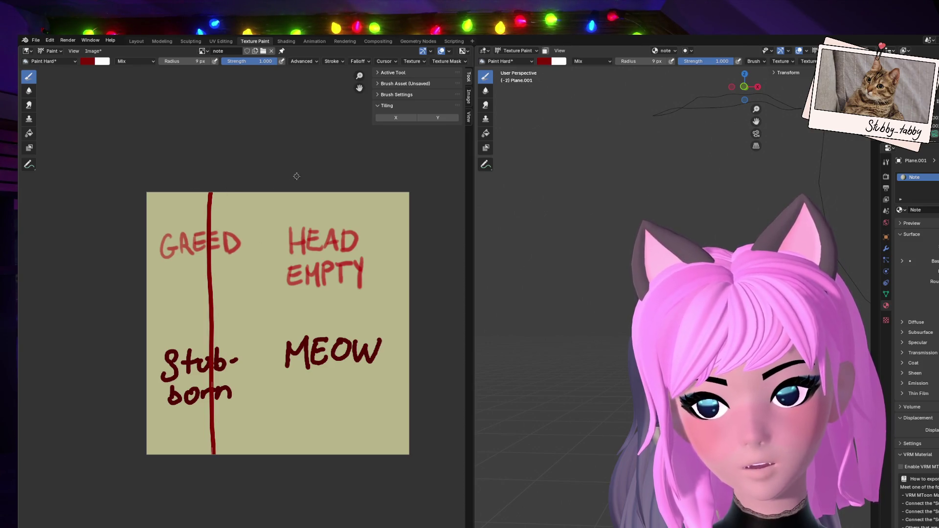
{"action": "left_click_drag", "start_coordinate": [284, 186], "coordinate": [277, 460]}
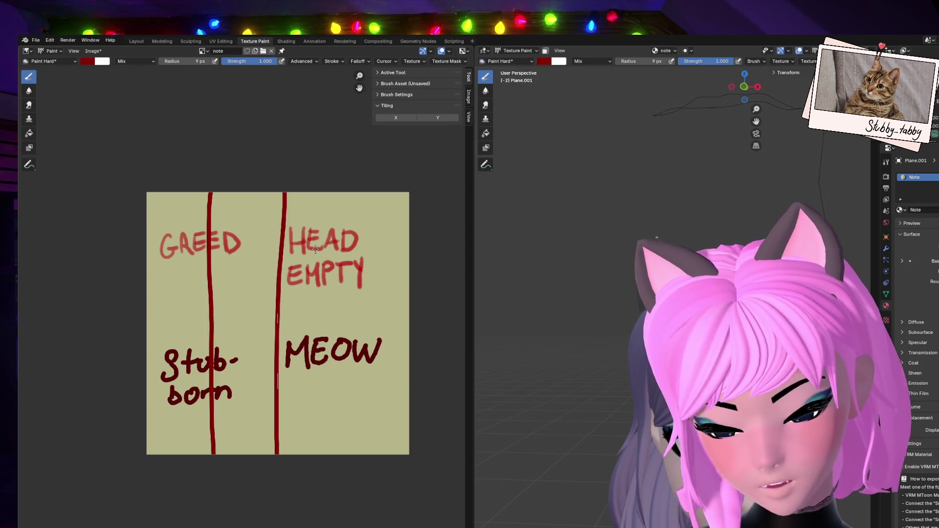
{"action": "key", "text": "ctrl+z"}
{"action": "key", "text": "ctrl+z"}
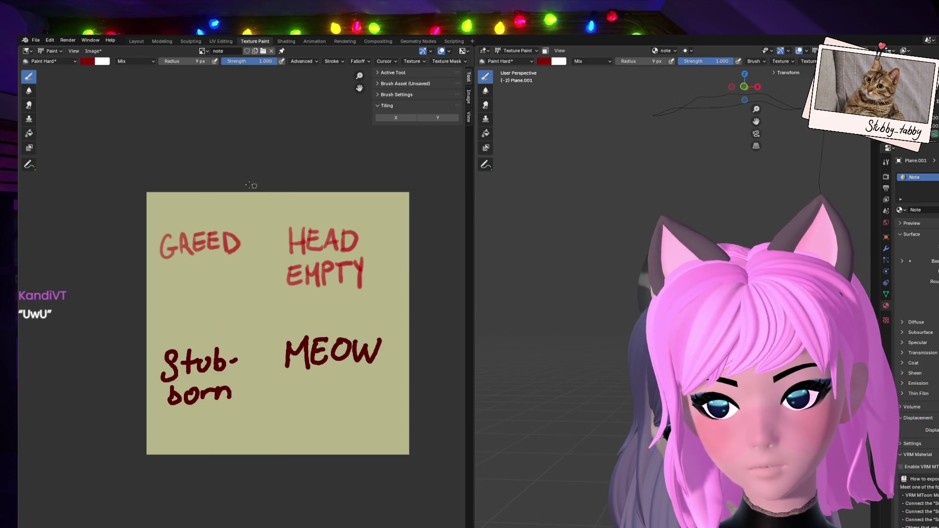
{"action": "left_click_drag", "start_coordinate": [235, 195], "coordinate": [224, 477]}
{"action": "left_click_drag", "start_coordinate": [320, 188], "coordinate": [313, 462]}
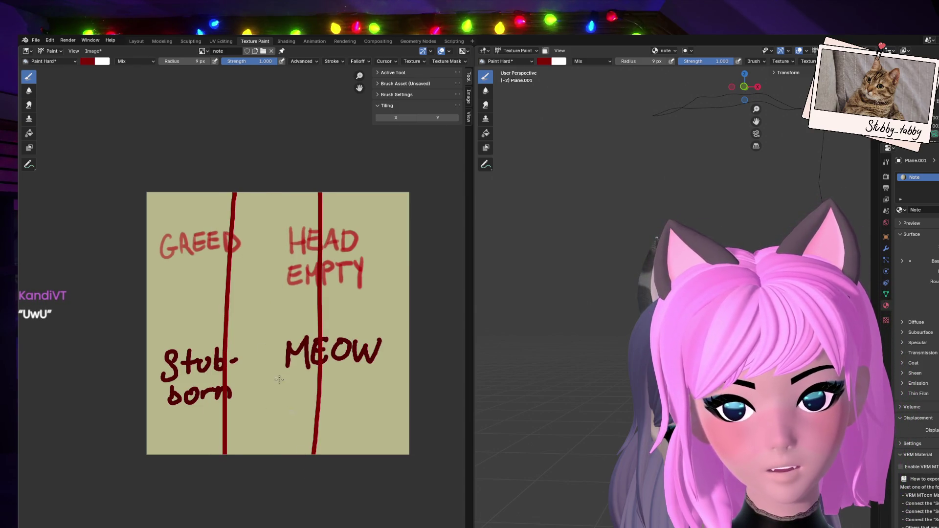
{"action": "left_click_drag", "start_coordinate": [127, 309], "coordinate": [414, 318]}
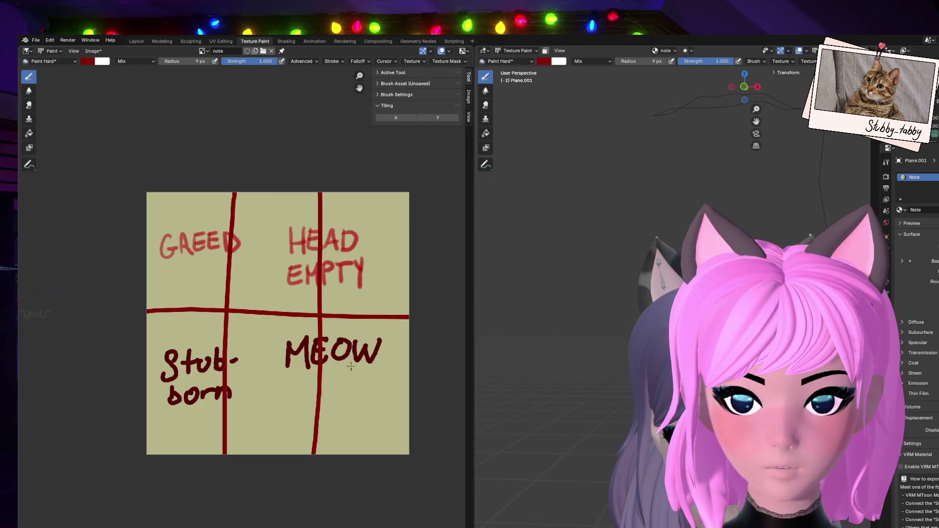
{"action": "key", "text": "ctrl+z"}
{"action": "key", "text": "ctrl+z"}
{"action": "key", "text": "ctrl+z"}
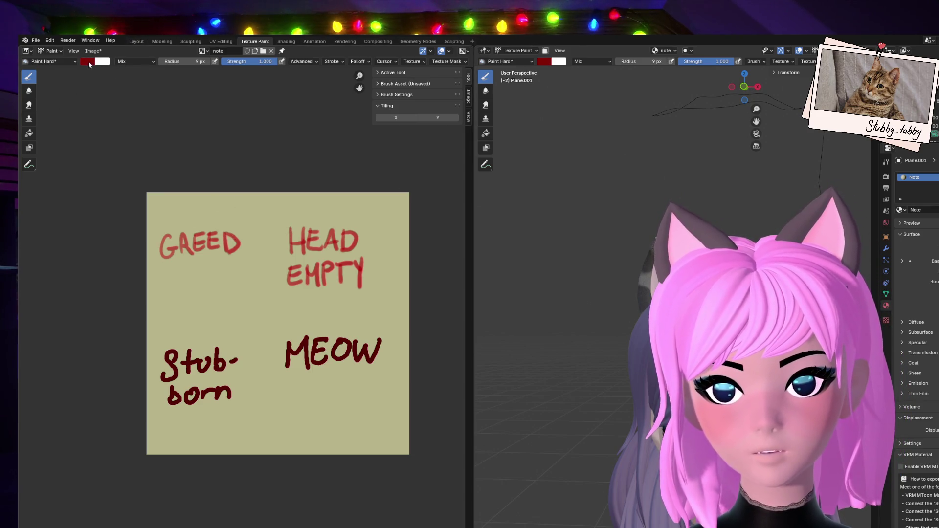
{"action": "left_click", "coordinate": [88, 63]}
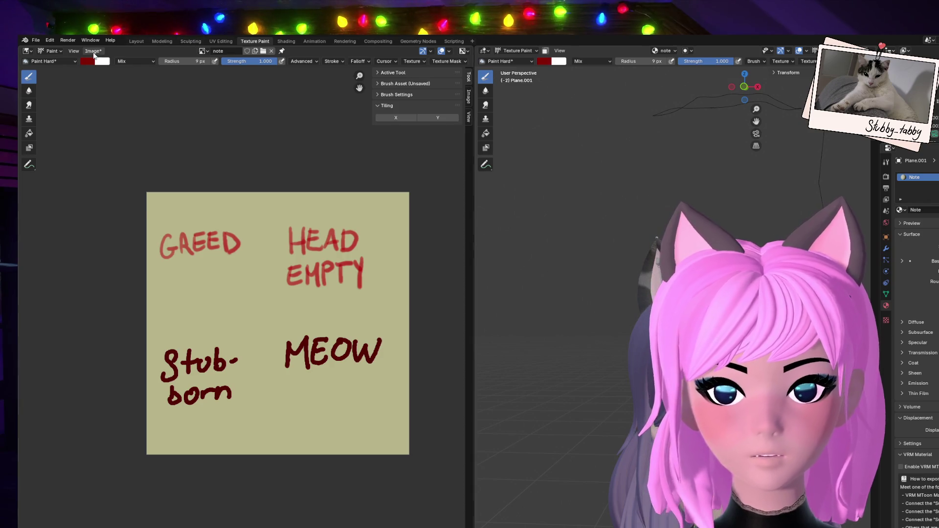
{"action": "left_click", "coordinate": [94, 53]}
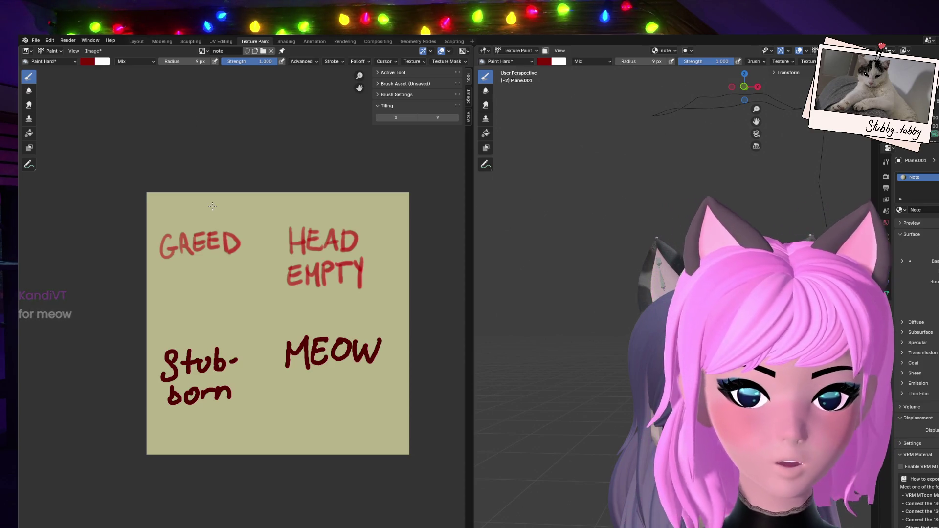
{"action": "left_click_drag", "start_coordinate": [743, 87], "coordinate": [750, 87]}
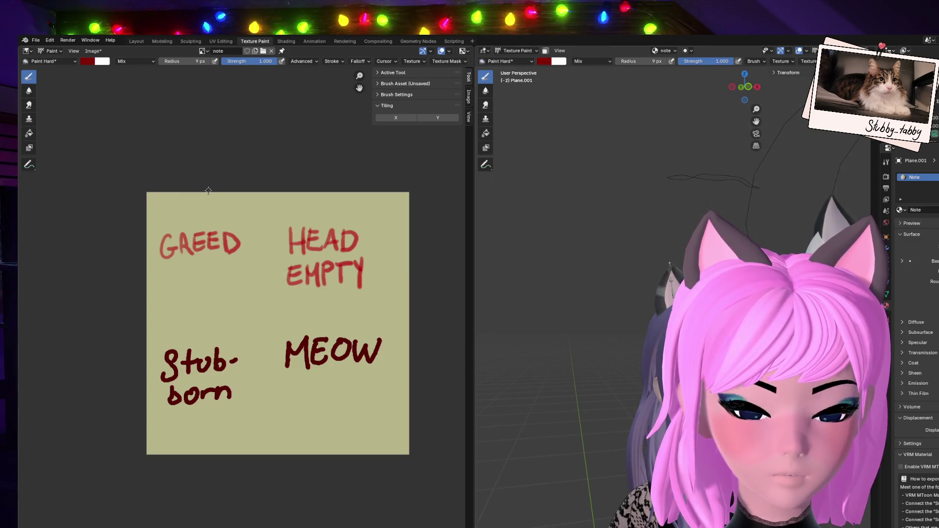
Try red dividing lines (one vertical, two horizontal, two vertical) and undo them all.
{"action": "left_click_drag", "start_coordinate": [210, 191], "coordinate": [240, 401]}
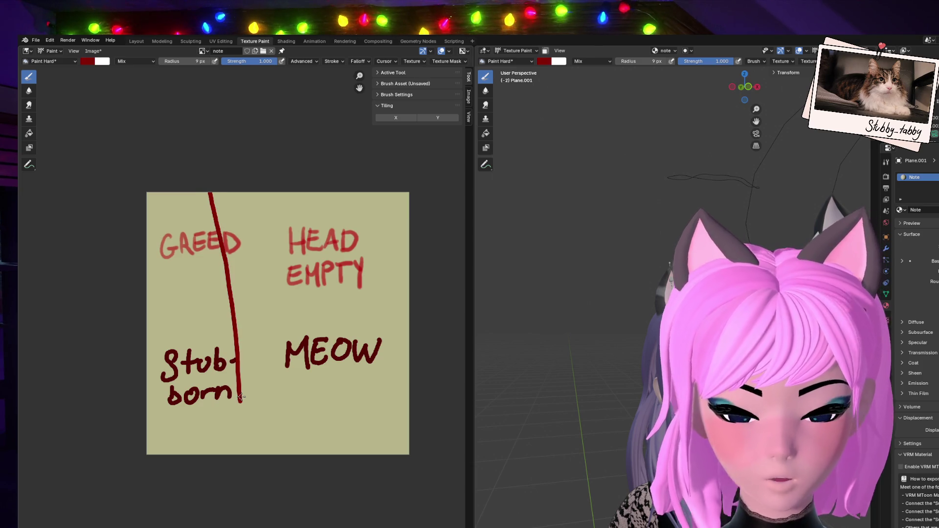
{"action": "key", "text": "ctrl+z"}
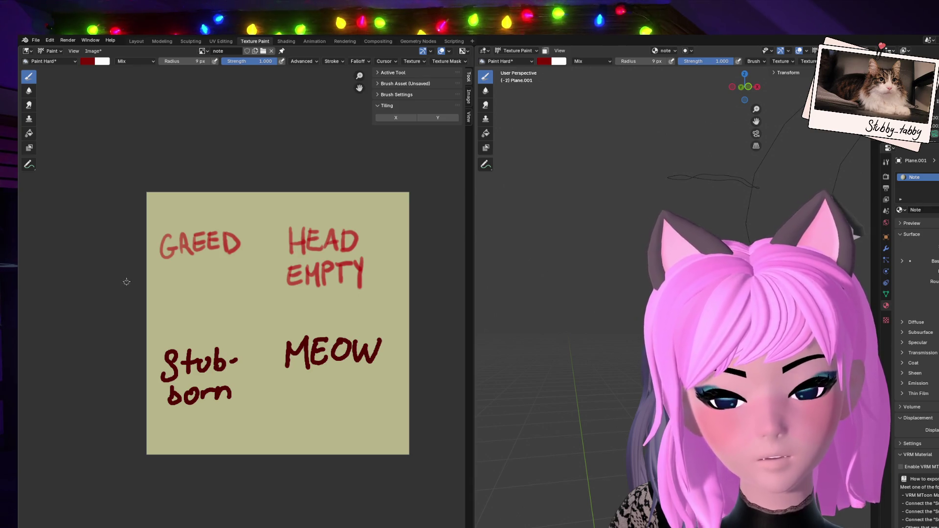
{"action": "left_click_drag", "start_coordinate": [179, 284], "coordinate": [424, 282]}
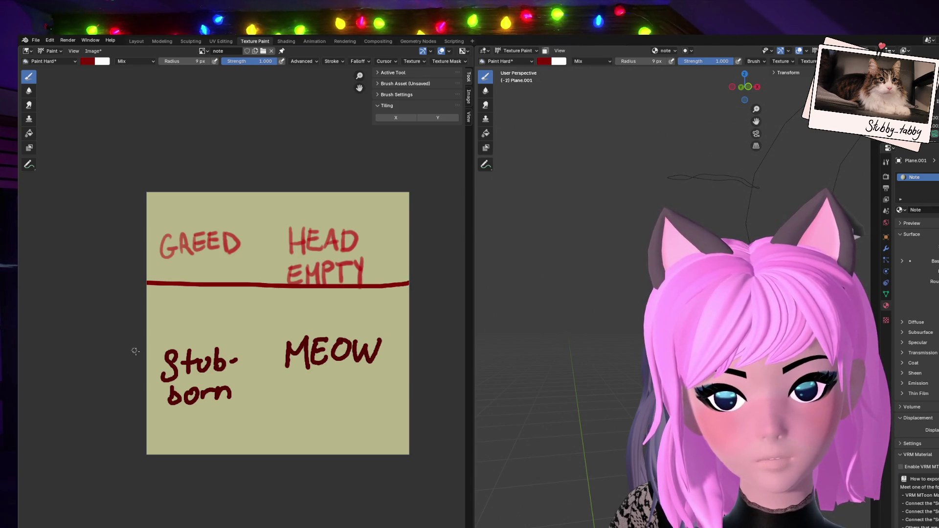
{"action": "left_click_drag", "start_coordinate": [135, 361], "coordinate": [445, 370]}
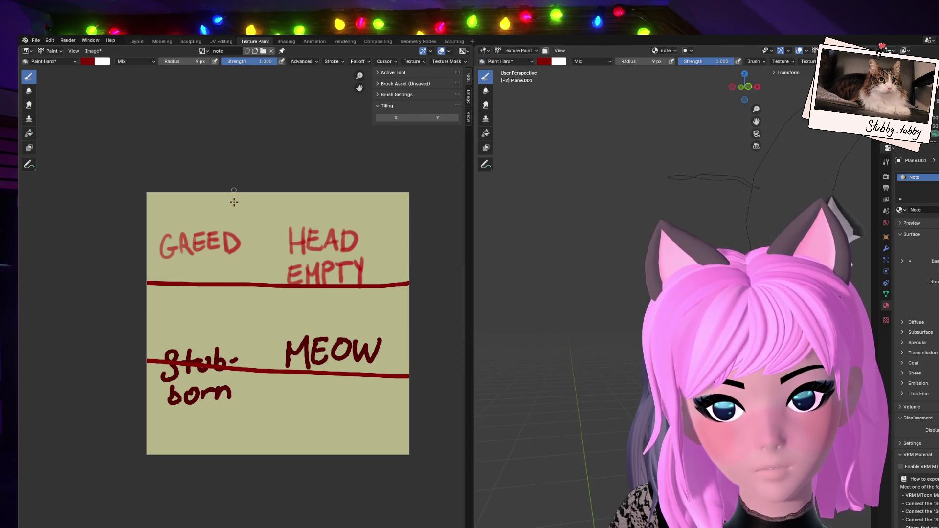
{"action": "left_click_drag", "start_coordinate": [234, 202], "coordinate": [213, 480]}
{"action": "left_click_drag", "start_coordinate": [325, 189], "coordinate": [291, 497]}
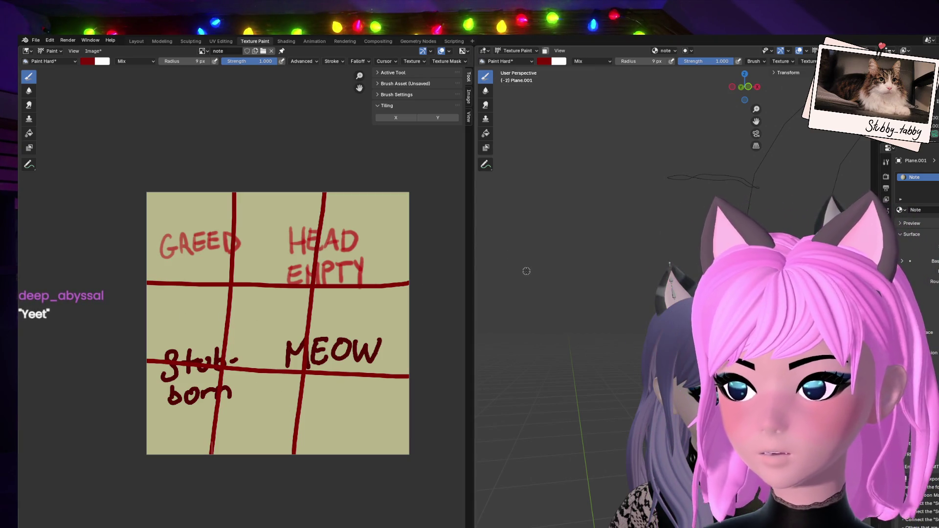
{"action": "key", "text": "ctrl+z"}
{"action": "key", "text": "ctrl+z"}
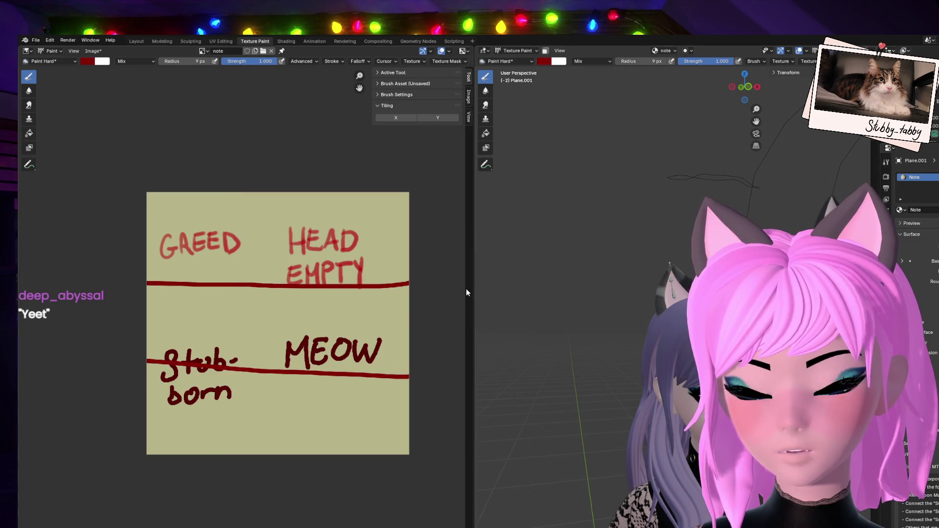
{"action": "key", "text": "ctrl+z"}
{"action": "key", "text": "ctrl+z"}
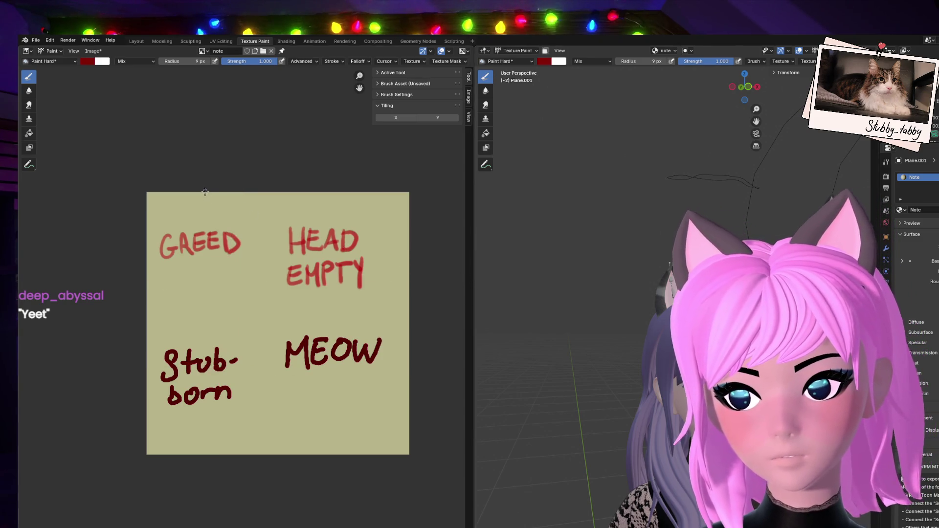
Paint three vertical and two horizontal red lines, then undo the horizontal and vertical strokes.
{"action": "left_click_drag", "start_coordinate": [212, 193], "coordinate": [216, 397]}
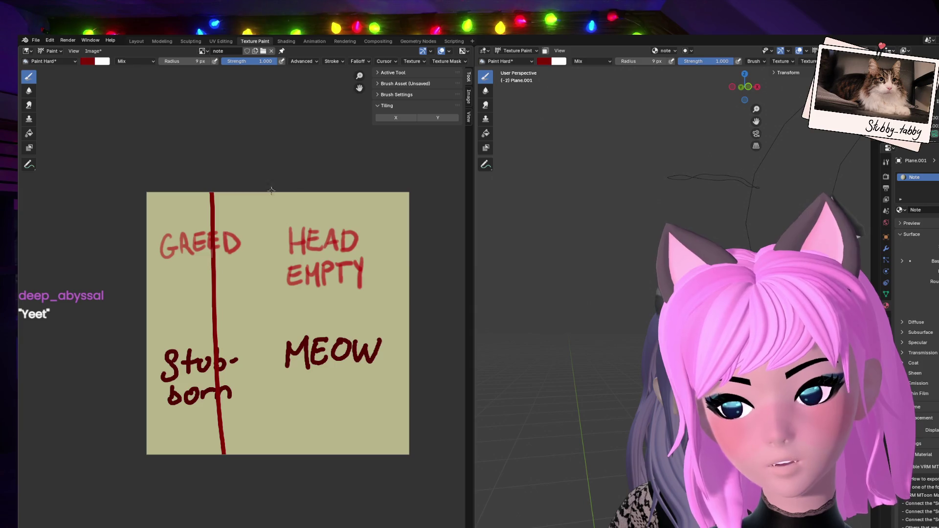
{"action": "left_click_drag", "start_coordinate": [271, 193], "coordinate": [274, 454]}
{"action": "left_click_drag", "start_coordinate": [338, 192], "coordinate": [346, 454]}
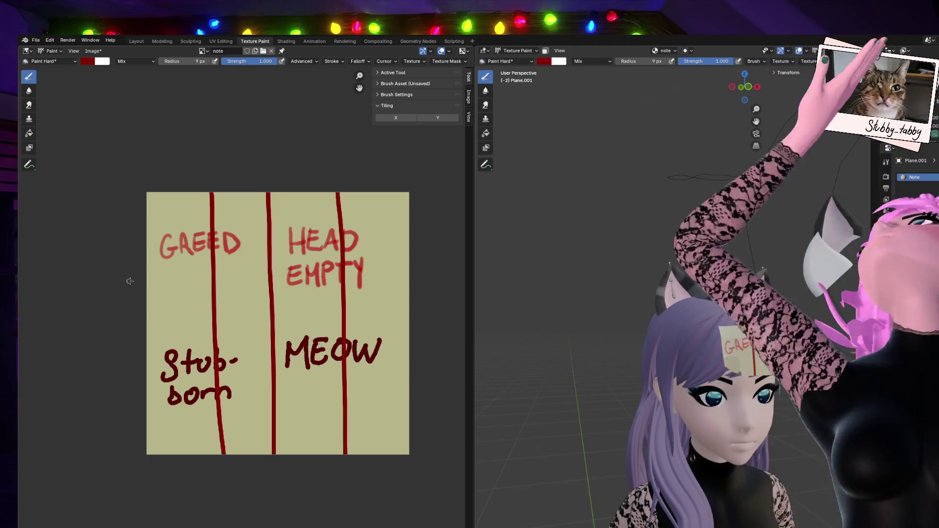
{"action": "left_click_drag", "start_coordinate": [130, 280], "coordinate": [459, 289]}
{"action": "left_click_drag", "start_coordinate": [130, 367], "coordinate": [440, 360]}
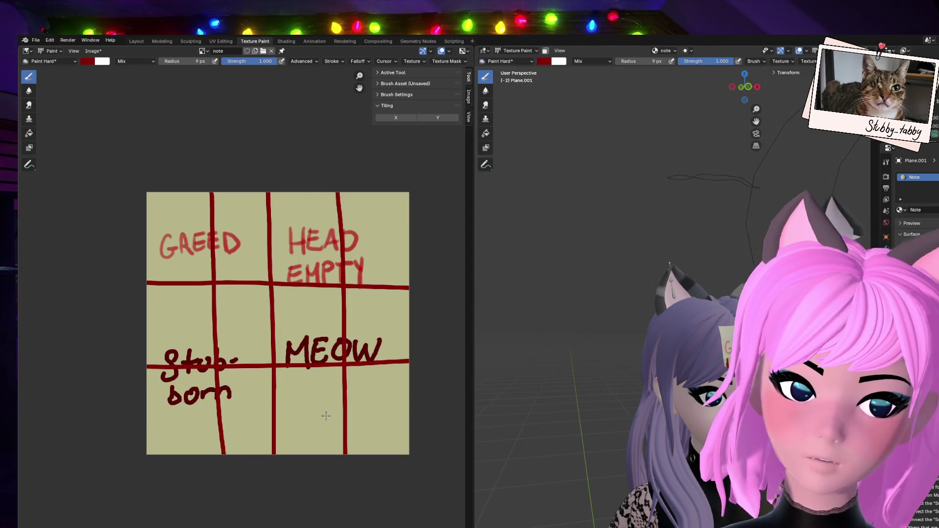
{"action": "key", "text": "ctrl+z"}
{"action": "key", "text": "ctrl+z"}
{"action": "key", "text": "ctrl+z"}
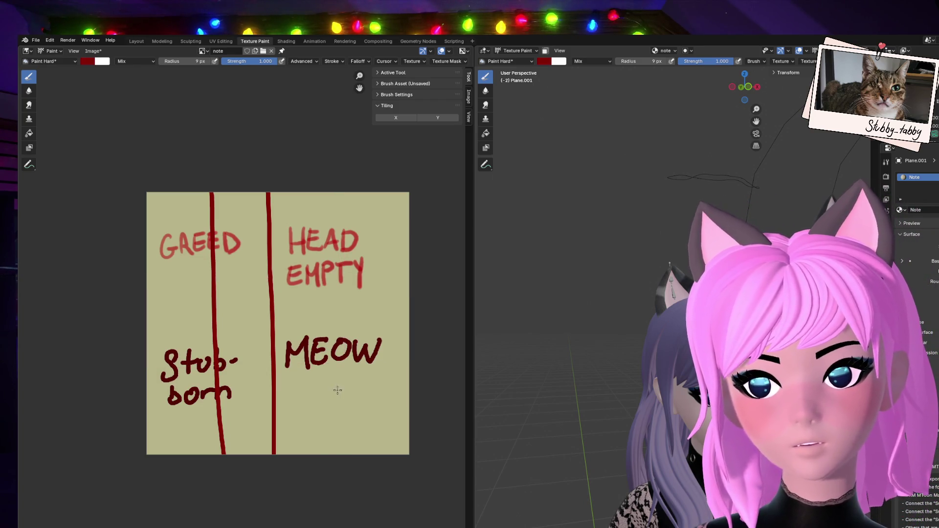
{"action": "key", "text": "ctrl+z"}
{"action": "key", "text": "ctrl+z"}
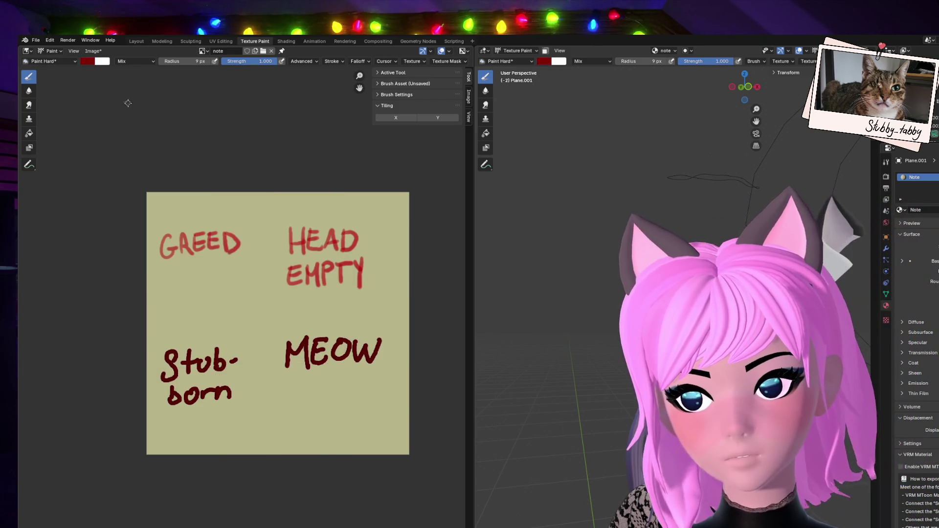
Sample the note's beige, enlarge the brush and paint over all the old words.
{"action": "left_click", "coordinate": [92, 62]}
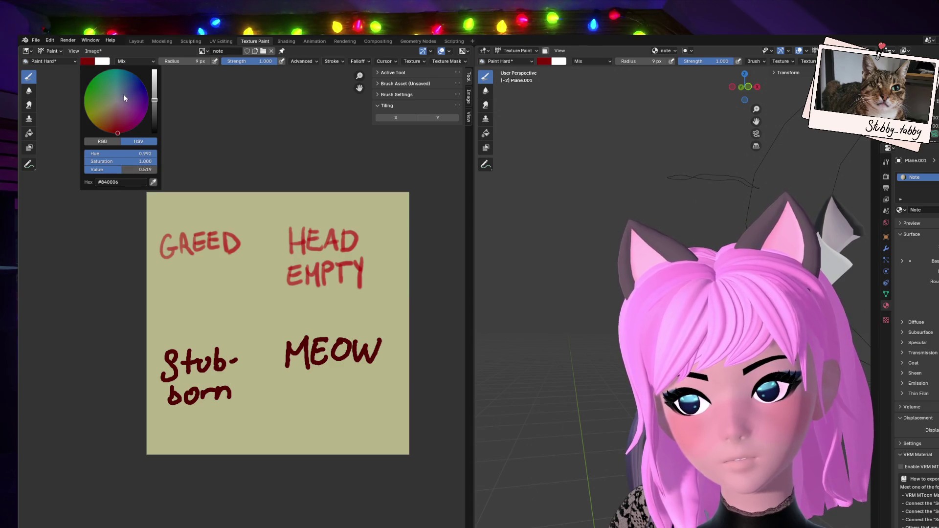
{"action": "left_click", "coordinate": [153, 182]}
{"action": "left_click", "coordinate": [174, 210]}
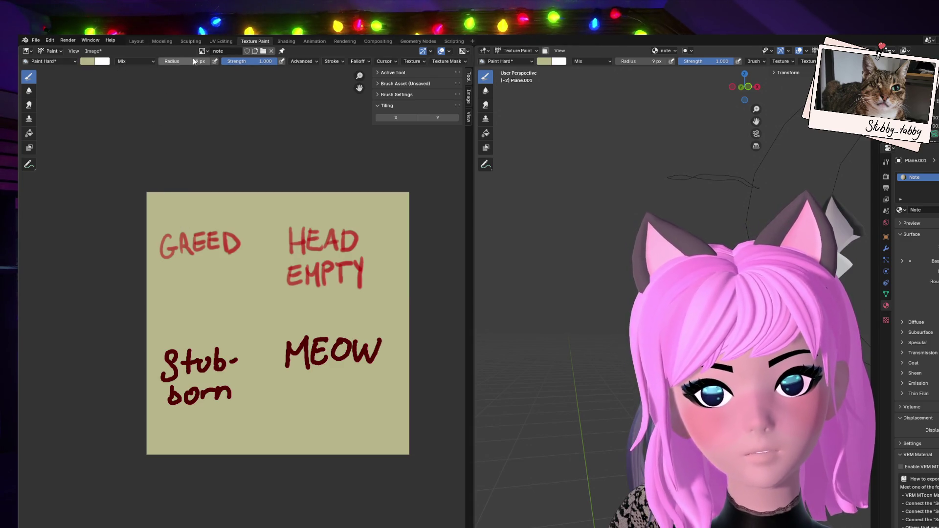
{"action": "left_click_drag", "start_coordinate": [195, 61], "coordinate": [230, 62]}
{"action": "mouse_move", "coordinate": [161, 242]}
{"action": "left_mouse_down"}
{"action": "mouse_move", "coordinate": [357, 225]}
{"action": "mouse_move", "coordinate": [287, 367]}
{"action": "mouse_move", "coordinate": [293, 310]}
{"action": "mouse_move", "coordinate": [432, 336]}
{"action": "mouse_move", "coordinate": [354, 441]}
{"action": "left_mouse_up"}
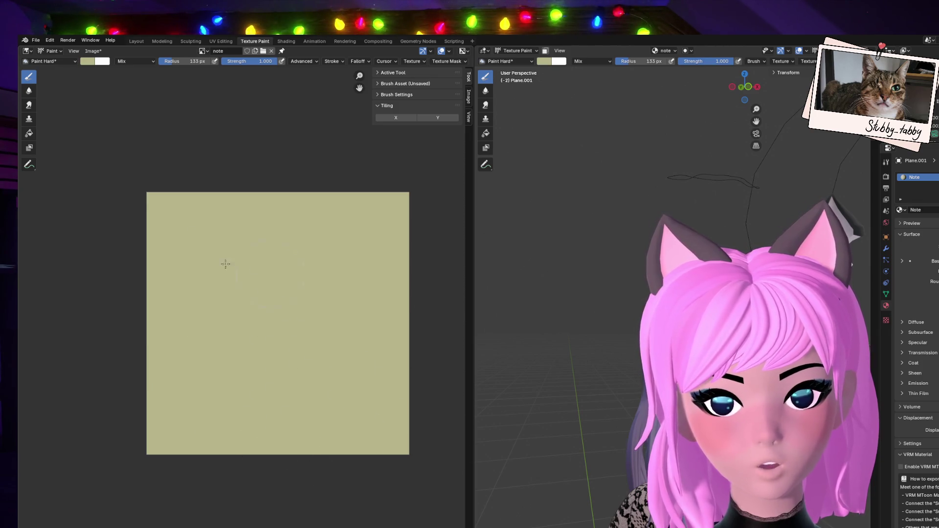
Set the brush colour to dark red #7B0700 and shrink the brush radius.
{"action": "left_click", "coordinate": [87, 61]}
{"action": "left_click", "coordinate": [114, 133]}
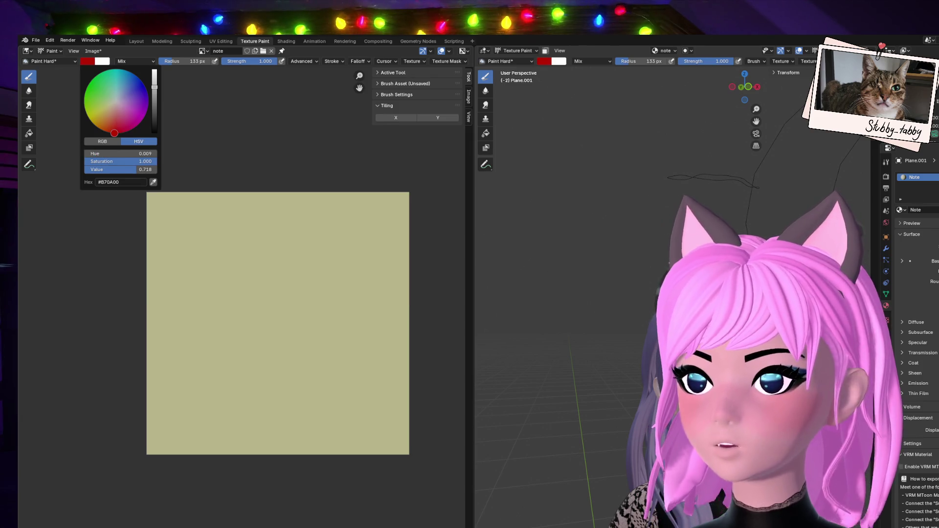
{"action": "left_click_drag", "start_coordinate": [155, 87], "coordinate": [154, 102]}
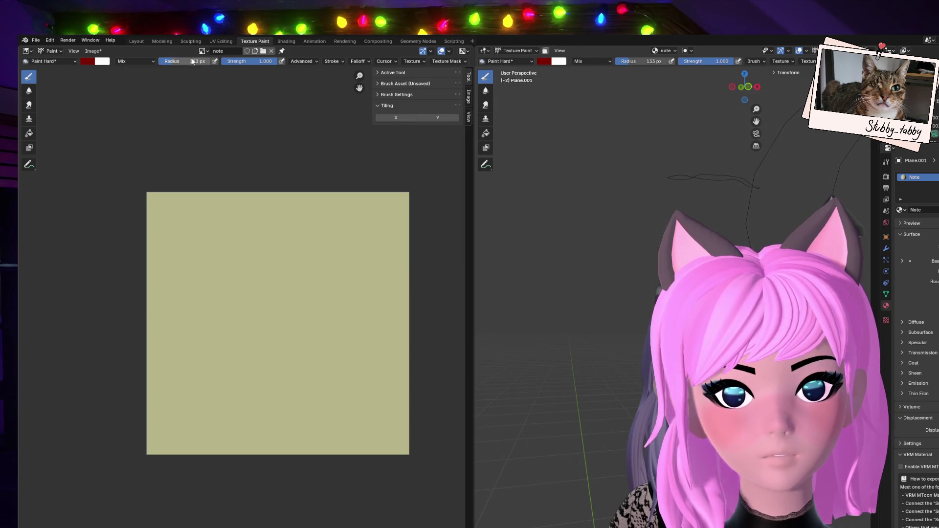
{"action": "left_click", "coordinate": [201, 70]}
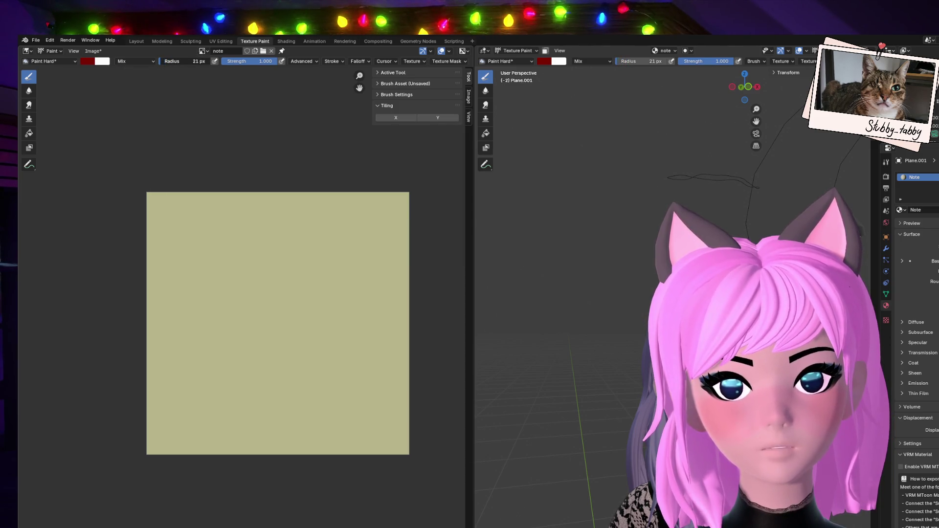
Set the brush radius to 9 px and paint three horizontal dark red lines across the note.
{"action": "left_click_drag", "start_coordinate": [188, 61], "coordinate": [160, 63]}
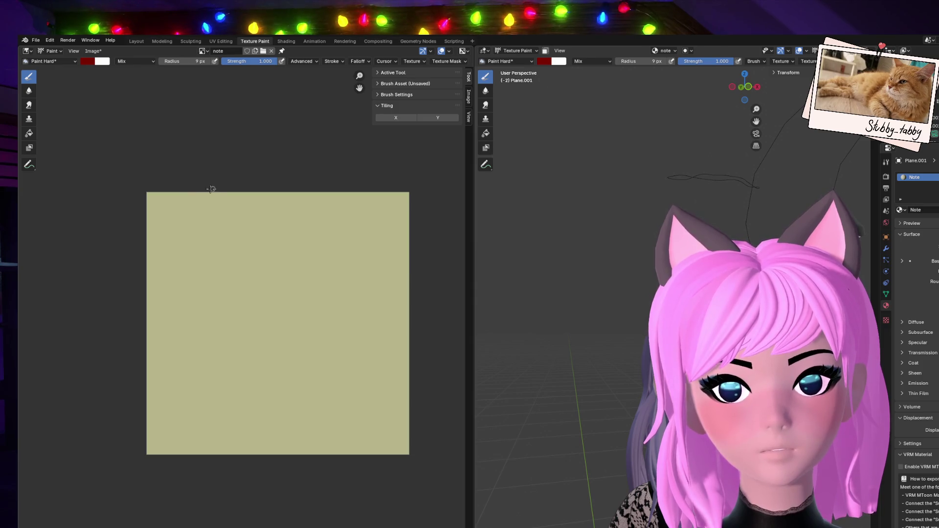
{"action": "left_click_drag", "start_coordinate": [203, 189], "coordinate": [199, 422]}
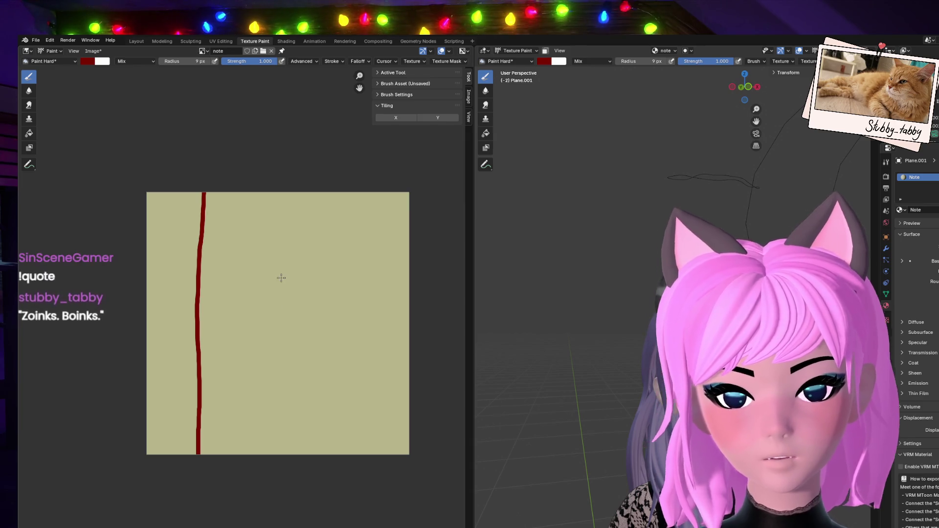
{"action": "key", "text": "ctrl+z"}
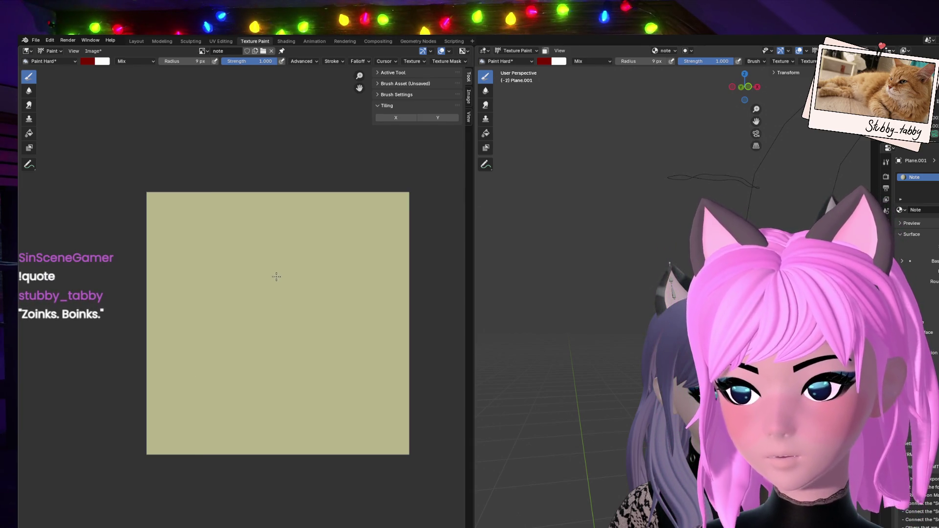
{"action": "left_click_drag", "start_coordinate": [211, 189], "coordinate": [225, 487]}
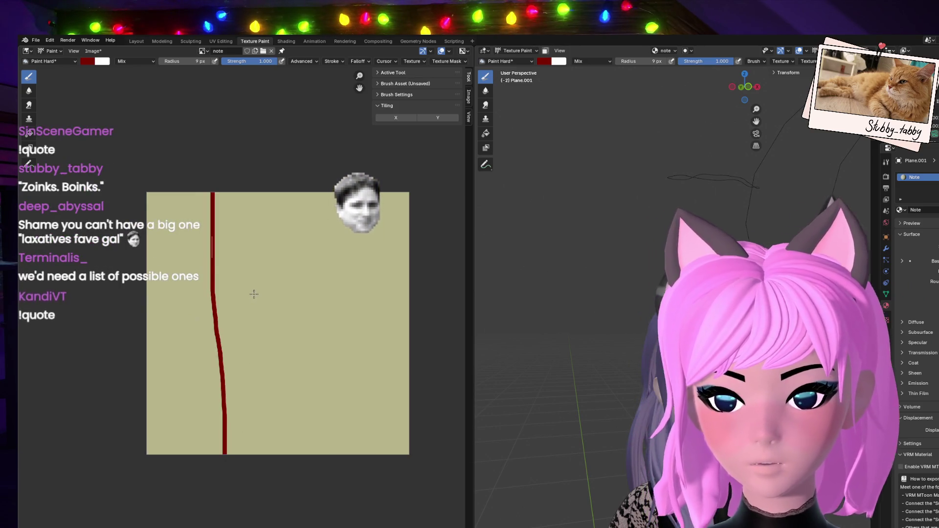
{"action": "key", "text": "ctrl+z"}
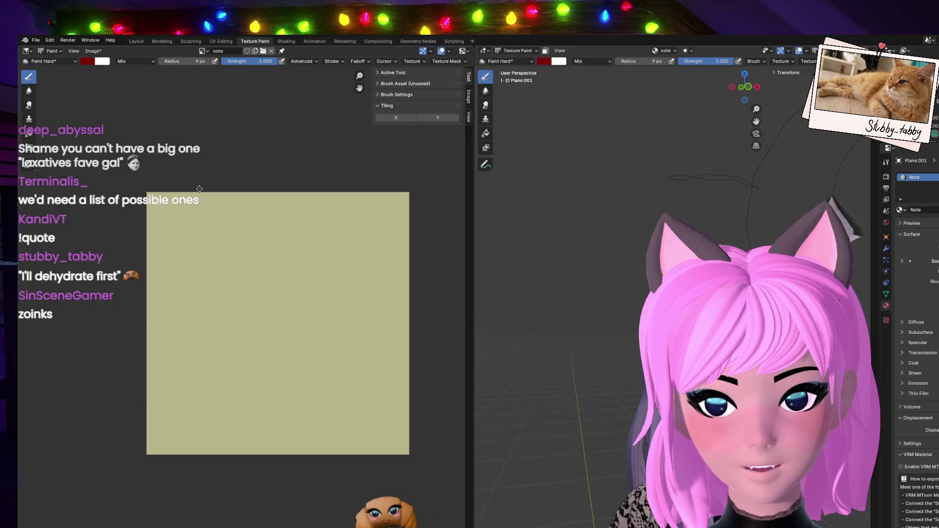
{"action": "left_click_drag", "start_coordinate": [200, 194], "coordinate": [198, 453]}
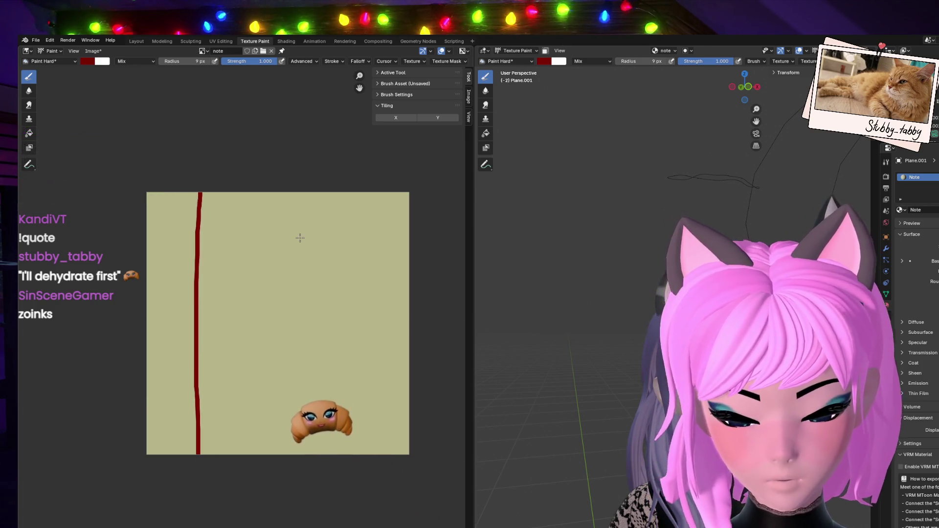
{"action": "key", "text": "ctrl+z"}
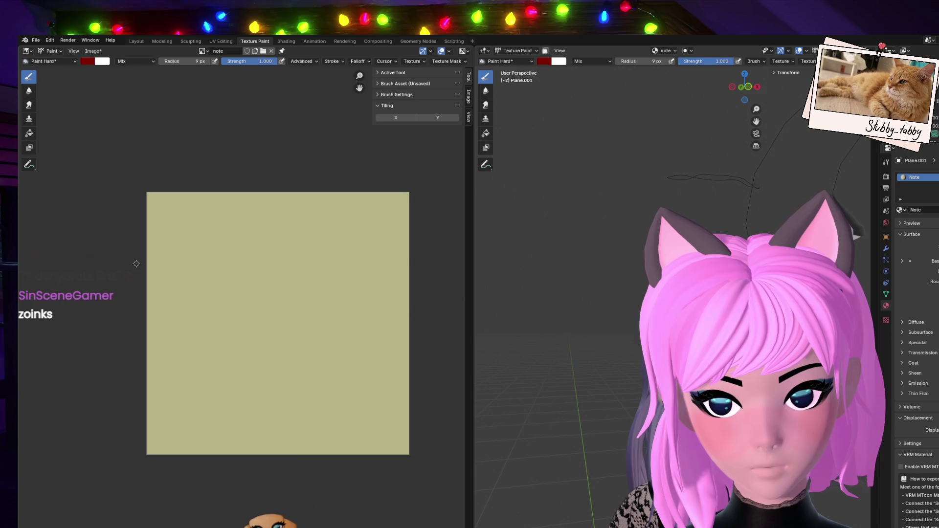
{"action": "left_click_drag", "start_coordinate": [136, 262], "coordinate": [527, 264]}
{"action": "left_click_drag", "start_coordinate": [140, 326], "coordinate": [414, 345]}
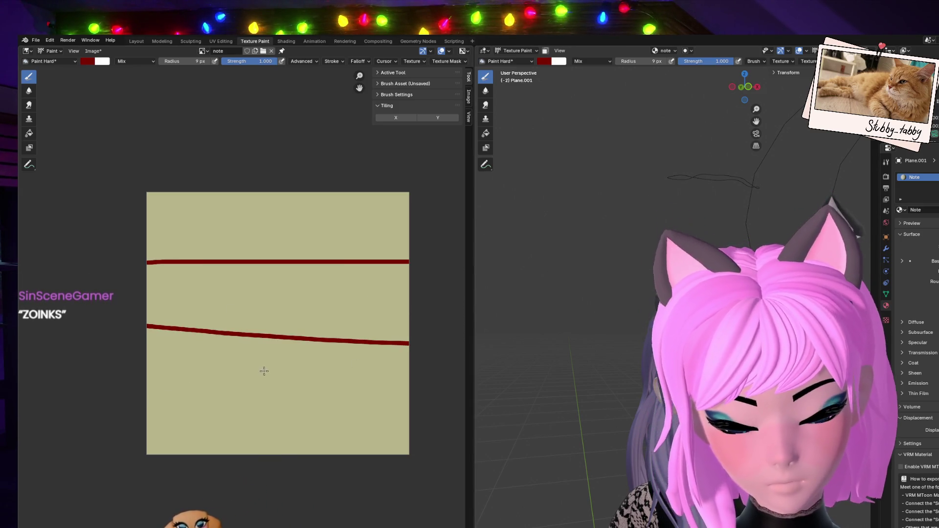
{"action": "key", "text": "ctrl+z"}
{"action": "left_click_drag", "start_coordinate": [147, 338], "coordinate": [409, 327]}
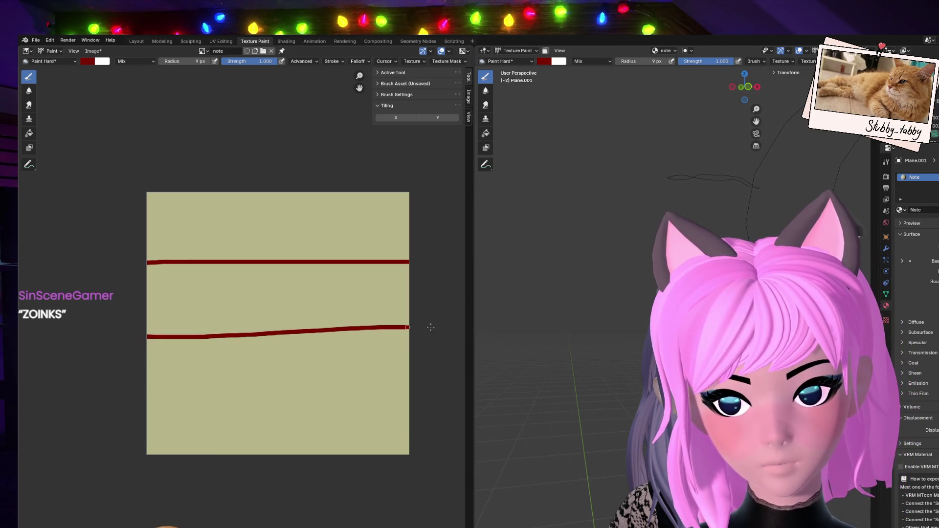
{"action": "left_click_drag", "start_coordinate": [141, 397], "coordinate": [414, 393]}
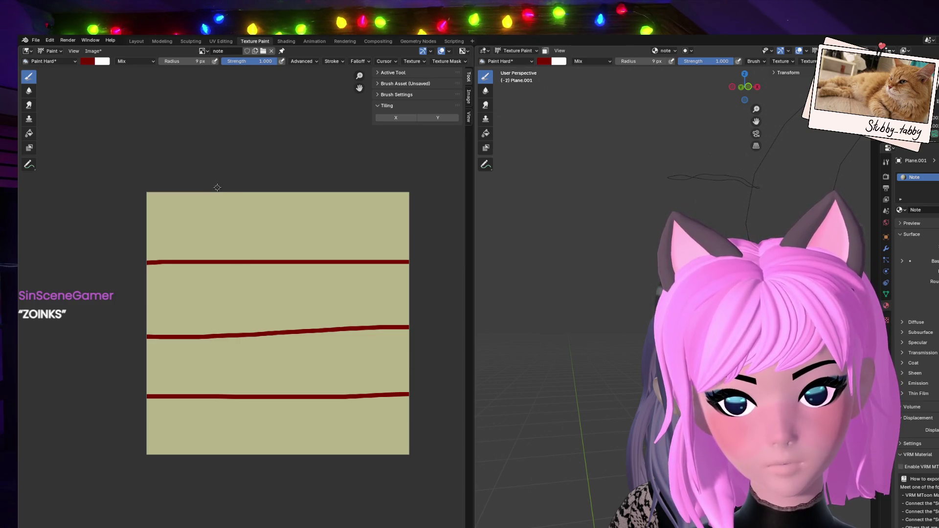
Paint three straight vertical dark red grid lines down the note.
{"action": "left_click_drag", "start_coordinate": [217, 187], "coordinate": [228, 509]}
{"action": "key", "text": "ctrl+z"}
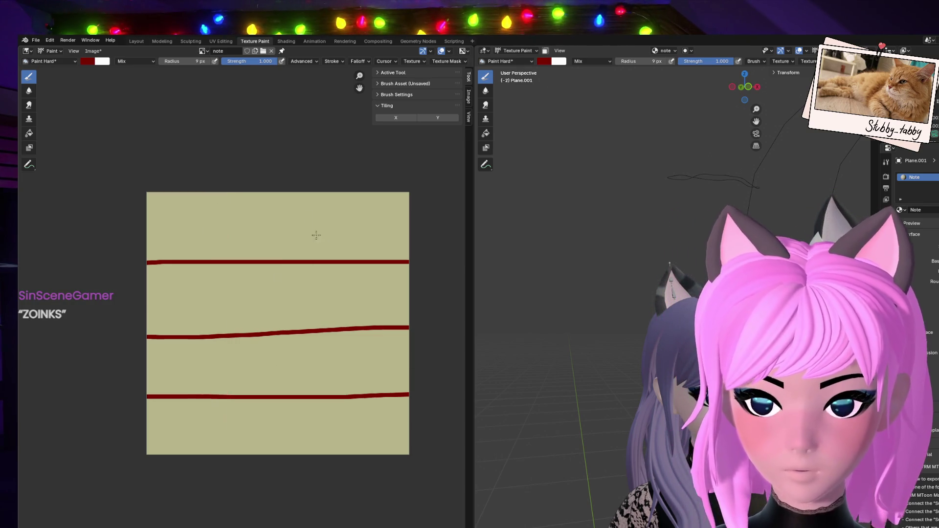
{"action": "left_click_drag", "start_coordinate": [212, 277], "coordinate": [213, 499]}
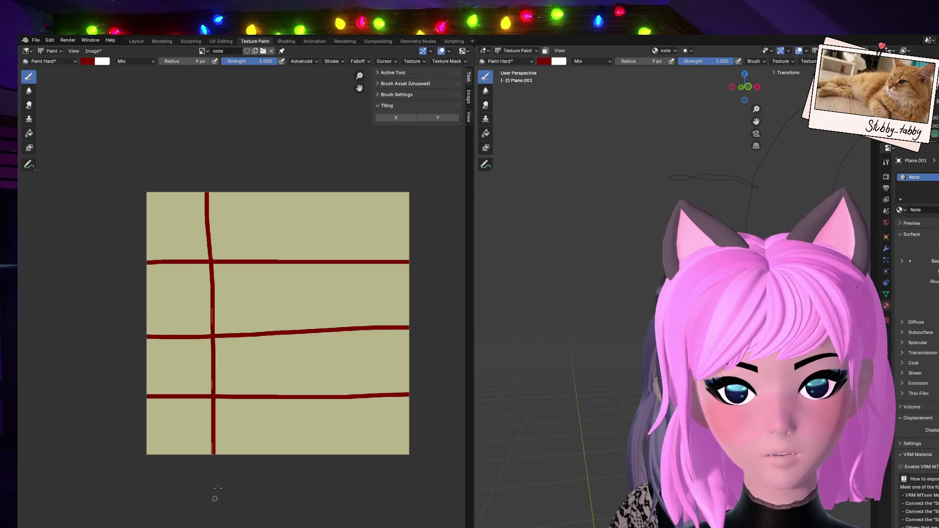
{"action": "key", "text": "ctrl+z"}
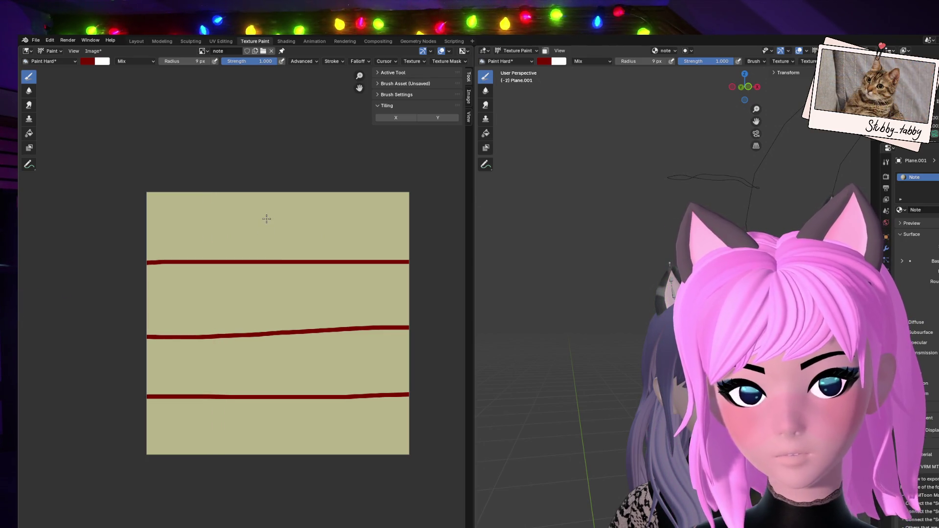
{"action": "left_click_drag", "start_coordinate": [210, 187], "coordinate": [222, 499]}
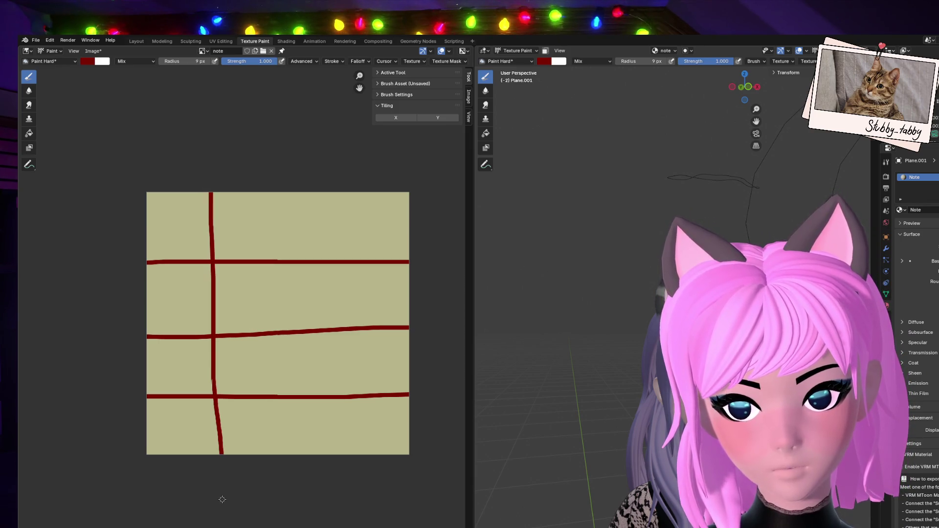
{"action": "left_click_drag", "start_coordinate": [284, 187], "coordinate": [285, 503]}
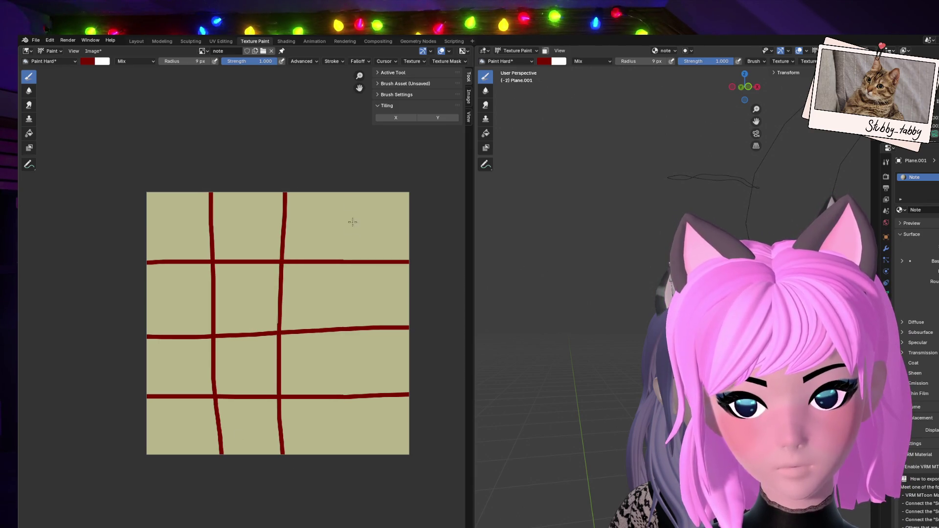
{"action": "left_click_drag", "start_coordinate": [351, 189], "coordinate": [345, 507]}
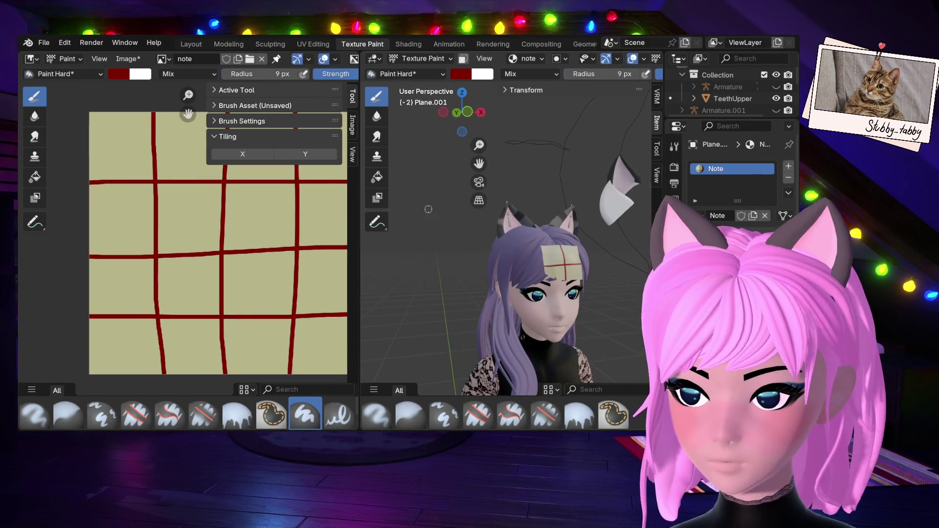
Pan the Image Editor view onto the note's top-left grid square.
{"action": "mouse_move", "coordinate": [238, 353]}
{"action": "middle_mouse_down", "text": "ctrl"}
{"action": "mouse_move", "coordinate": [142, 319]}
{"action": "mouse_move", "coordinate": [210, 286]}
{"action": "mouse_move", "coordinate": [122, 244]}
{"action": "middle_mouse_up", "text": "ctrl"}
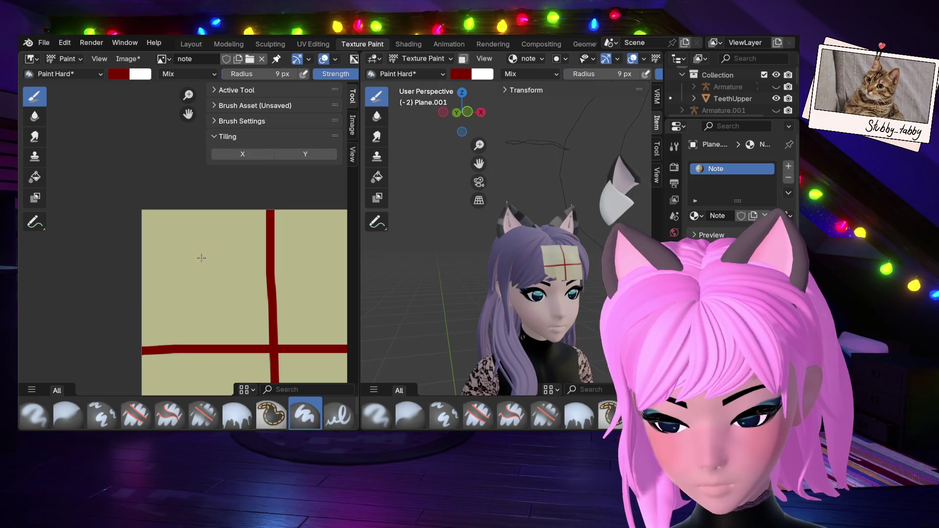
Undo all strokes of the painted G and set the brush radius to 5 px.
{"action": "right_click", "coordinate": [256, 287]}
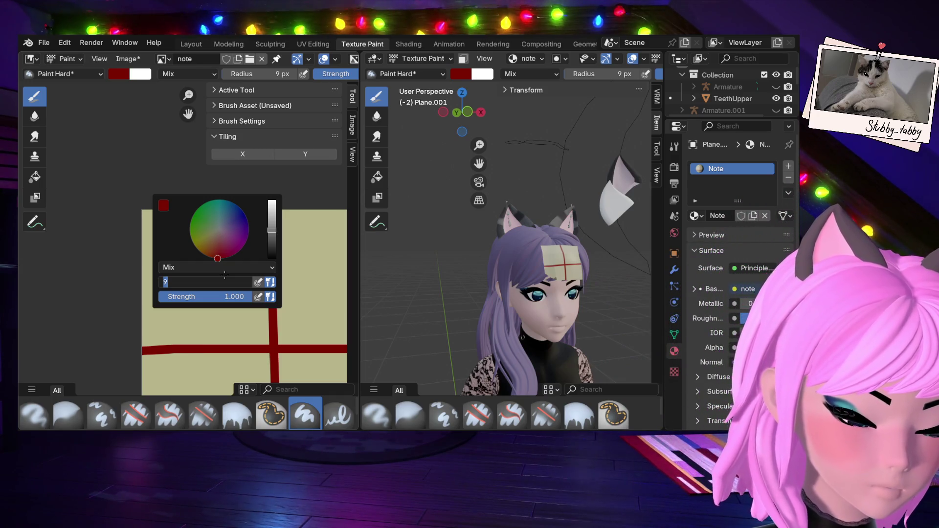
{"action": "type", "text": "6"}
{"action": "key", "text": "Return"}
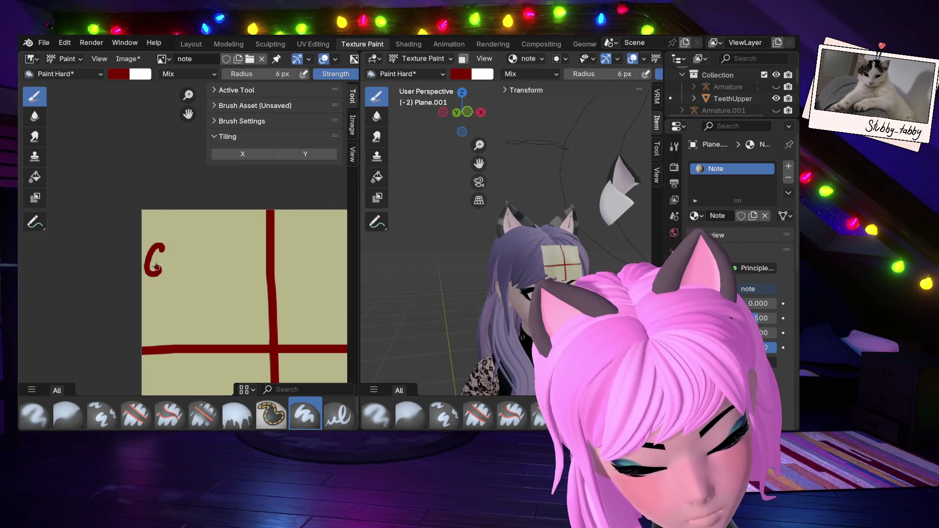
{"action": "key", "text": "ctrl+z"}
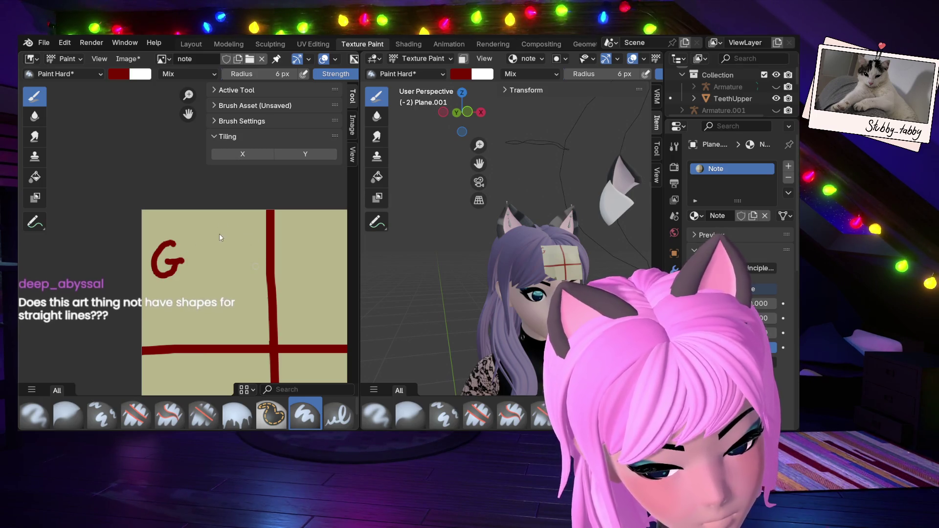
{"action": "key", "text": "ctrl+z"}
{"action": "key", "text": "ctrl+z"}
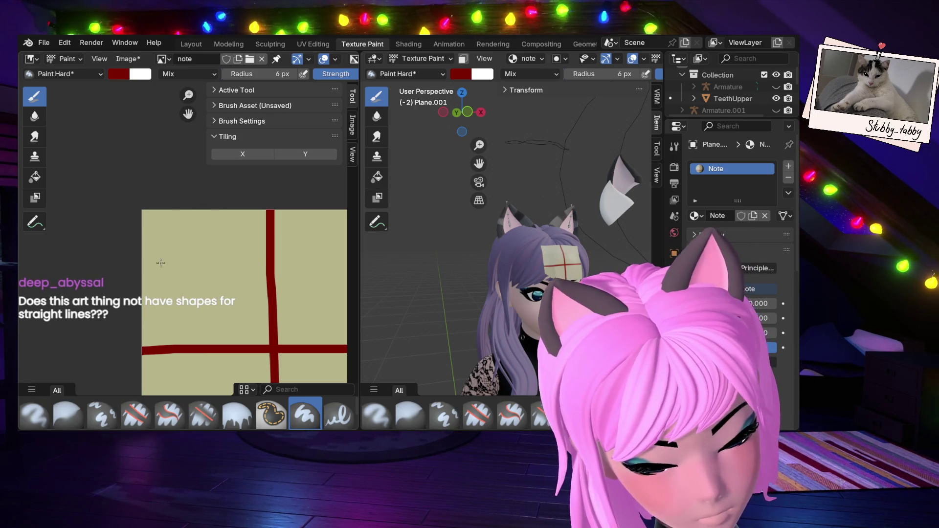
{"action": "left_click", "coordinate": [164, 254]}
{"action": "key", "text": "ctrl+z"}
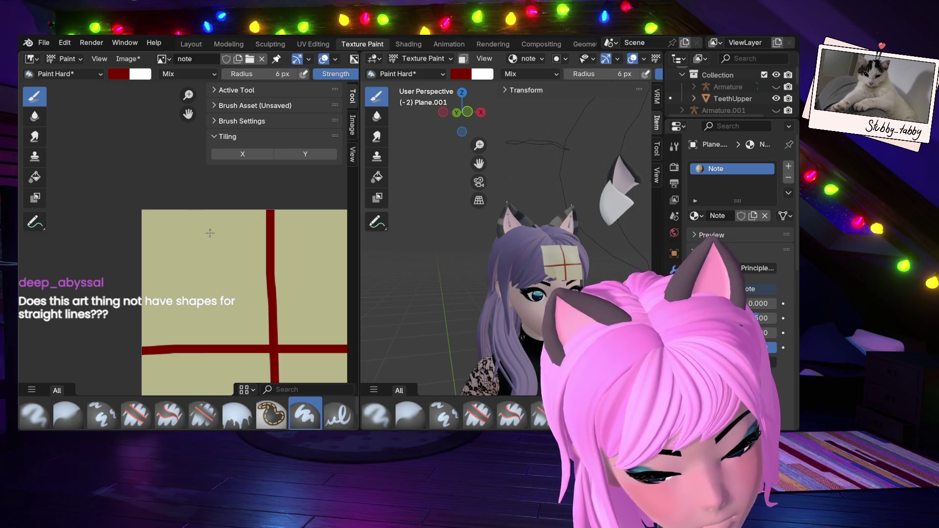
{"action": "left_click", "coordinate": [274, 74]}
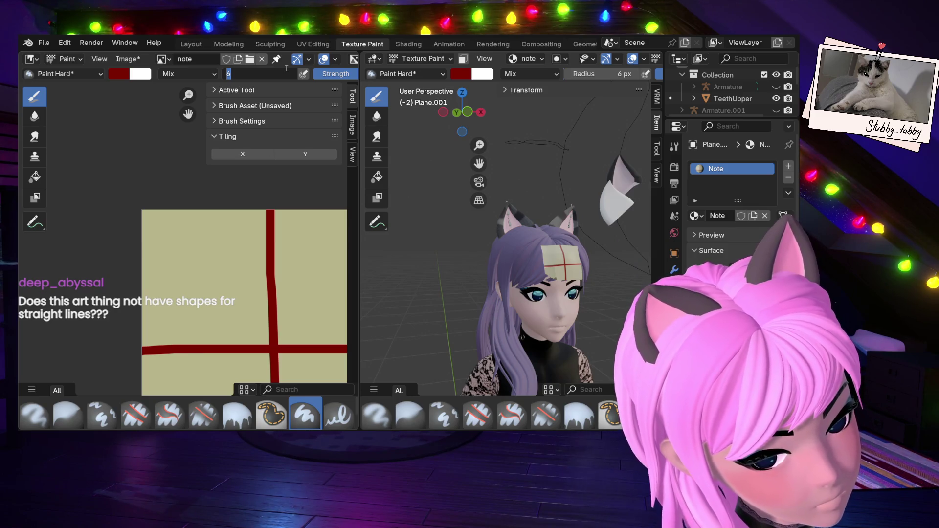
{"action": "type", "text": "5"}
{"action": "key", "text": "Return"}
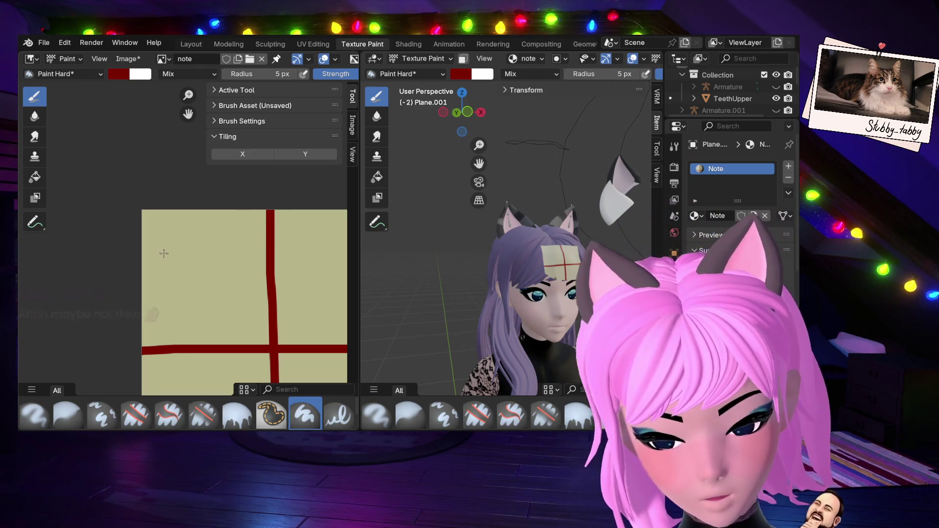
Paint GREED in dark red in the top-left grid cell, redoing a bad G.
{"action": "mouse_move", "coordinate": [162, 242]}
{"action": "left_mouse_down"}
{"action": "mouse_move", "coordinate": [163, 270]}
{"action": "mouse_move", "coordinate": [180, 254]}
{"action": "mouse_move", "coordinate": [182, 269]}
{"action": "mouse_move", "coordinate": [183, 255]}
{"action": "mouse_move", "coordinate": [195, 264]}
{"action": "left_mouse_up"}
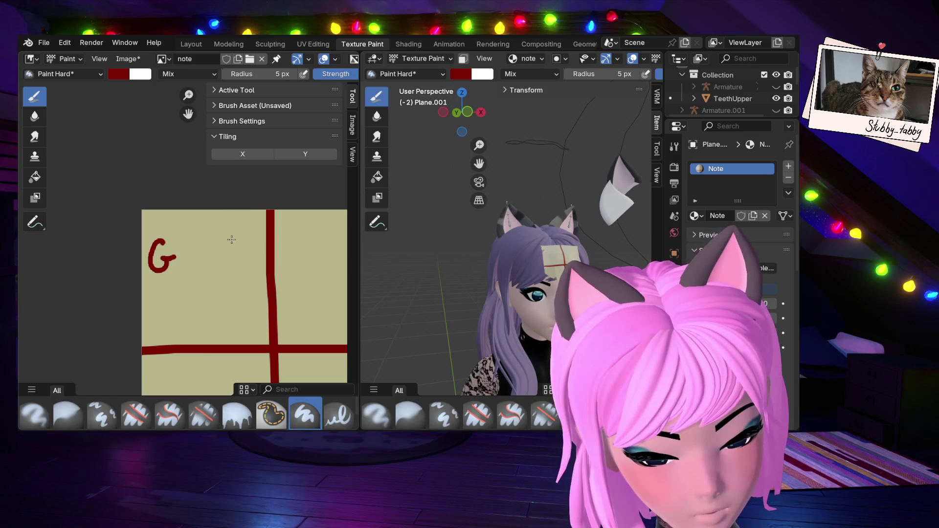
{"action": "key", "text": "ctrl+z"}
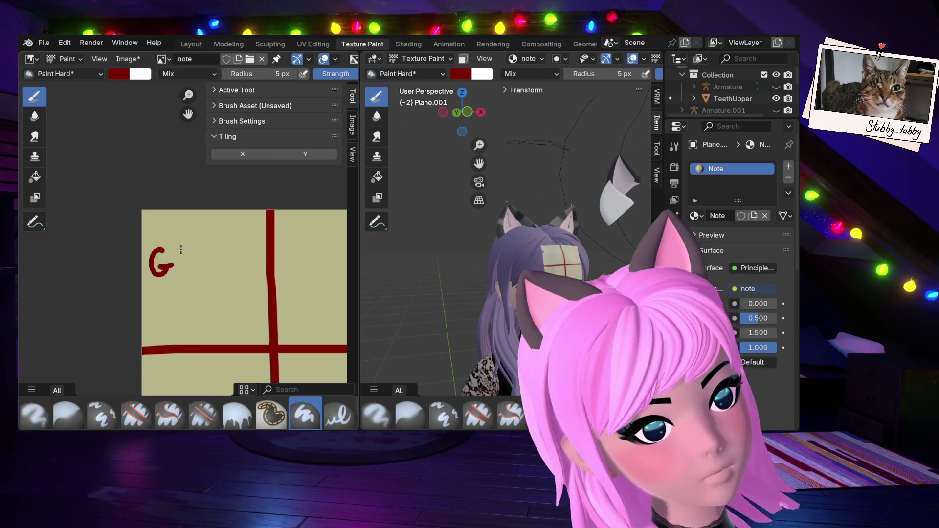
{"action": "mouse_move", "coordinate": [181, 247]}
{"action": "left_mouse_down"}
{"action": "mouse_move", "coordinate": [181, 269]}
{"action": "mouse_move", "coordinate": [192, 267]}
{"action": "mouse_move", "coordinate": [199, 245]}
{"action": "mouse_move", "coordinate": [214, 242]}
{"action": "mouse_move", "coordinate": [233, 264]}
{"action": "mouse_move", "coordinate": [231, 253]}
{"action": "mouse_move", "coordinate": [240, 249]}
{"action": "left_mouse_up"}
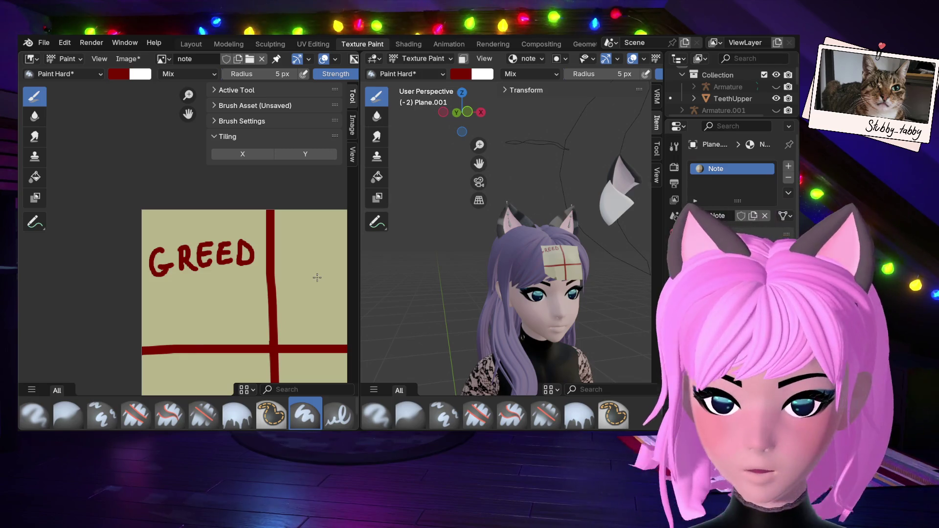
{"action": "mouse_move", "coordinate": [289, 195]}
{"action": "middle_mouse_down"}
{"action": "mouse_move", "coordinate": [121, 190]}
{"action": "mouse_move", "coordinate": [168, 194]}
{"action": "middle_mouse_up"}
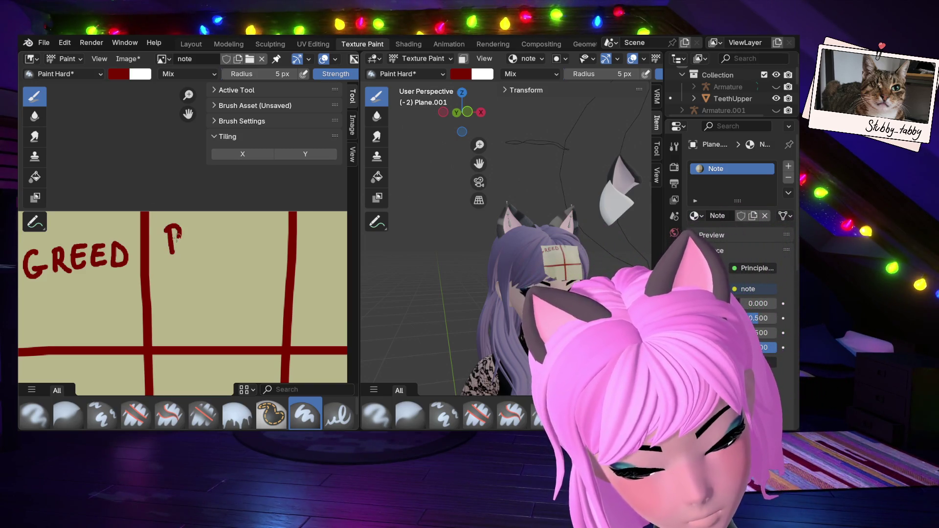
Paint POISE 4 BOIZ in dark red in the second top-row cell.
{"action": "mouse_move", "coordinate": [218, 238]}
{"action": "left_mouse_down"}
{"action": "mouse_move", "coordinate": [224, 254]}
{"action": "mouse_move", "coordinate": [257, 253]}
{"action": "mouse_move", "coordinate": [221, 282]}
{"action": "left_mouse_up"}
{"action": "mouse_move", "coordinate": [217, 273]}
{"action": "left_mouse_down"}
{"action": "mouse_move", "coordinate": [182, 319]}
{"action": "mouse_move", "coordinate": [205, 306]}
{"action": "mouse_move", "coordinate": [224, 318]}
{"action": "mouse_move", "coordinate": [251, 315]}
{"action": "left_mouse_up"}
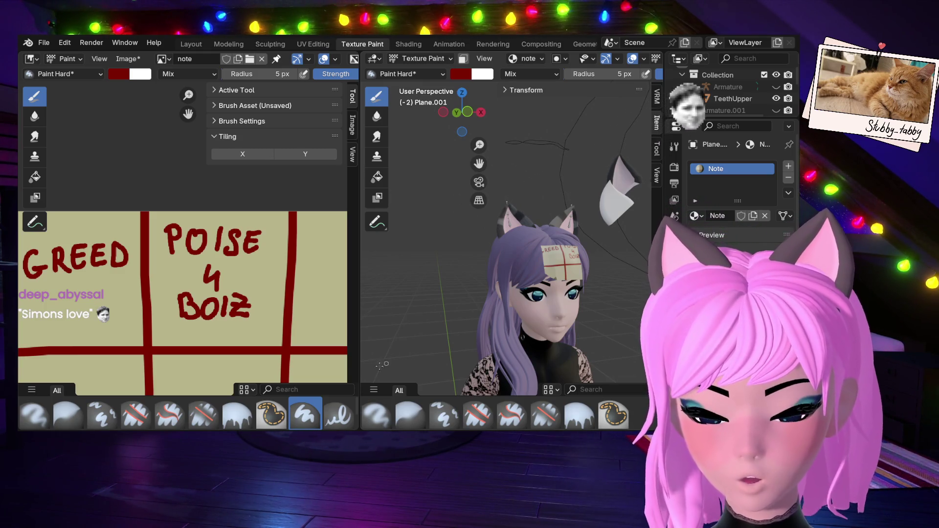
{"action": "middle_click_drag", "start_coordinate": [276, 281], "coordinate": [162, 270]}
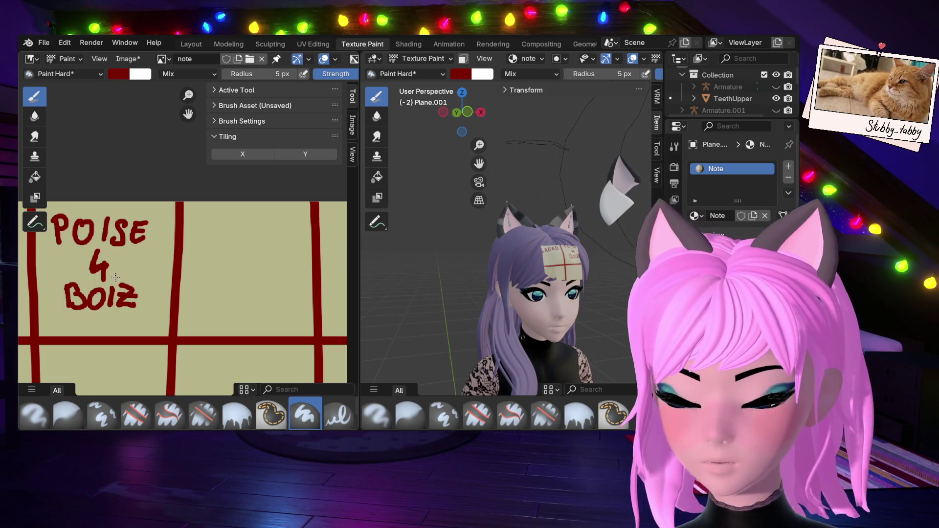
Paint ZOINKS in dark red in the third top-row cell.
{"action": "mouse_move", "coordinate": [194, 234]}
{"action": "left_mouse_down"}
{"action": "mouse_move", "coordinate": [207, 238]}
{"action": "mouse_move", "coordinate": [213, 260]}
{"action": "mouse_move", "coordinate": [229, 241]}
{"action": "left_mouse_up"}
{"action": "left_click_drag", "start_coordinate": [239, 238], "coordinate": [238, 260]}
{"action": "left_click_drag", "start_coordinate": [244, 259], "coordinate": [265, 239]}
{"action": "left_click_drag", "start_coordinate": [268, 239], "coordinate": [281, 262]}
{"action": "left_click_drag", "start_coordinate": [298, 240], "coordinate": [286, 262]}
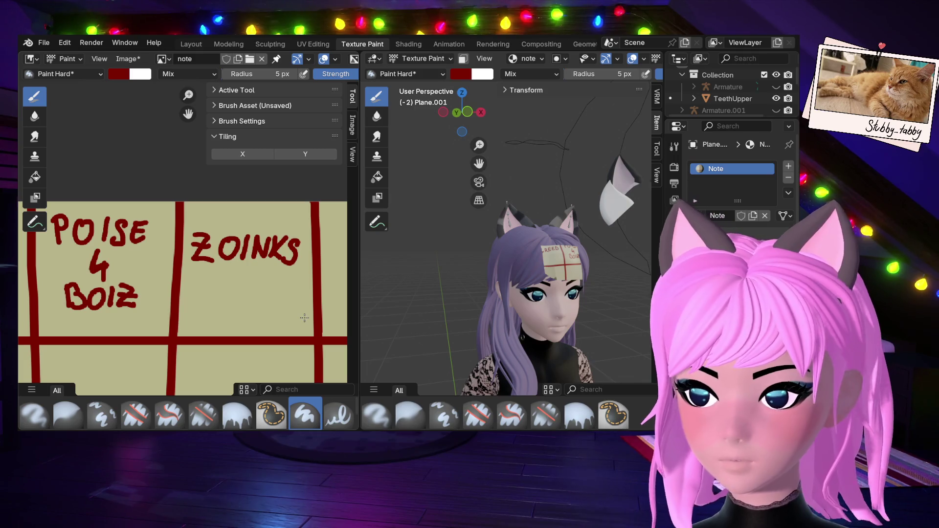
{"action": "mouse_move", "coordinate": [288, 284]}
{"action": "middle_mouse_down"}
{"action": "mouse_move", "coordinate": [122, 245]}
{"action": "mouse_move", "coordinate": [138, 267]}
{"action": "mouse_move", "coordinate": [225, 253]}
{"action": "mouse_move", "coordinate": [181, 263]}
{"action": "middle_mouse_up"}
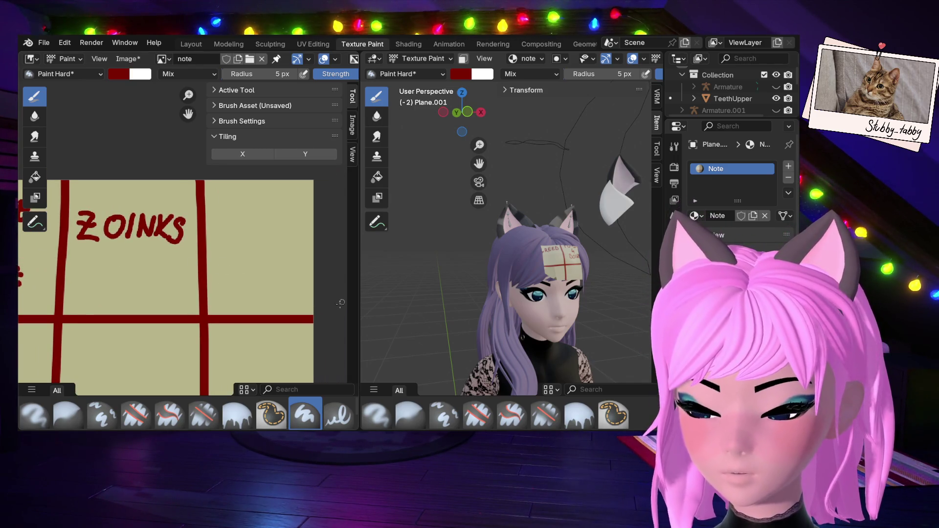
Paint 5 CATS with a small heart beneath it in the cell below GREED, redoing the 5.
{"action": "middle_click_drag", "start_coordinate": [162, 229], "coordinate": [139, 186]}
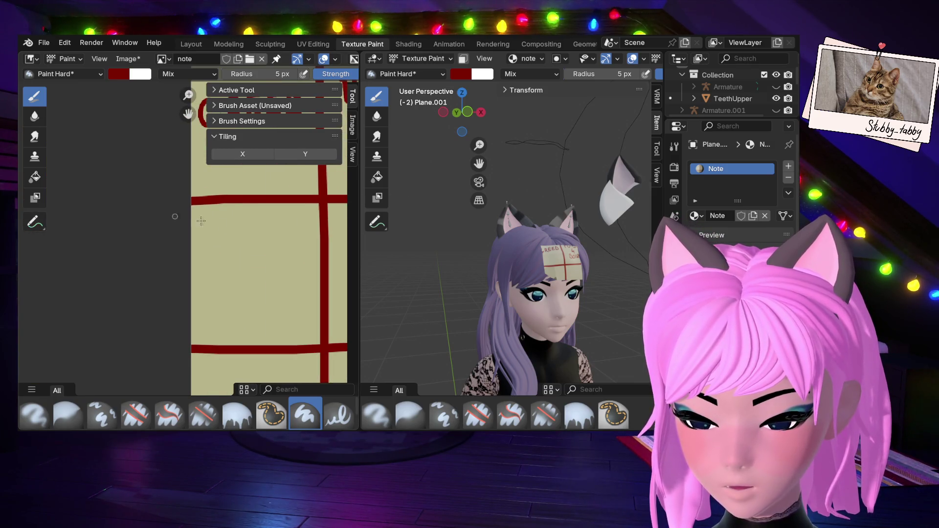
{"action": "middle_click_drag", "start_coordinate": [202, 221], "coordinate": [165, 246]}
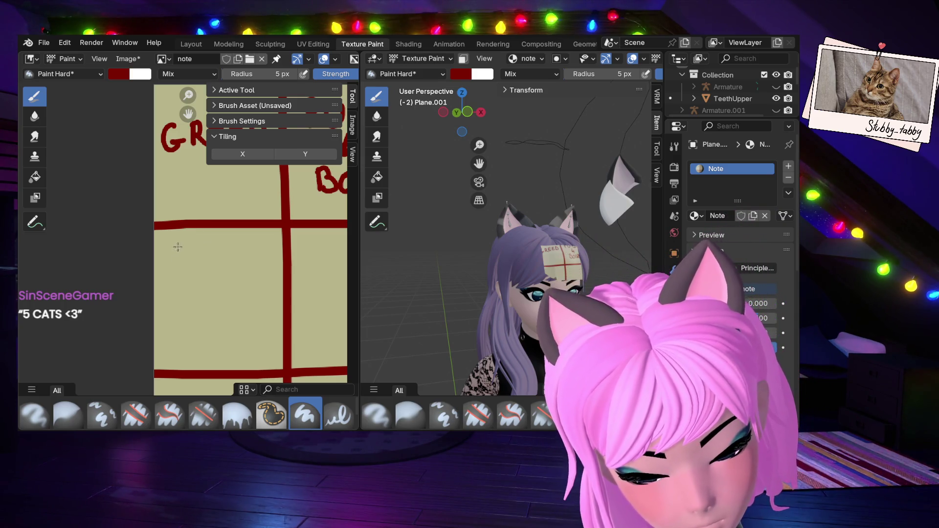
{"action": "mouse_move", "coordinate": [185, 247]}
{"action": "left_mouse_down"}
{"action": "mouse_move", "coordinate": [181, 264]}
{"action": "mouse_move", "coordinate": [209, 243]}
{"action": "left_mouse_up"}
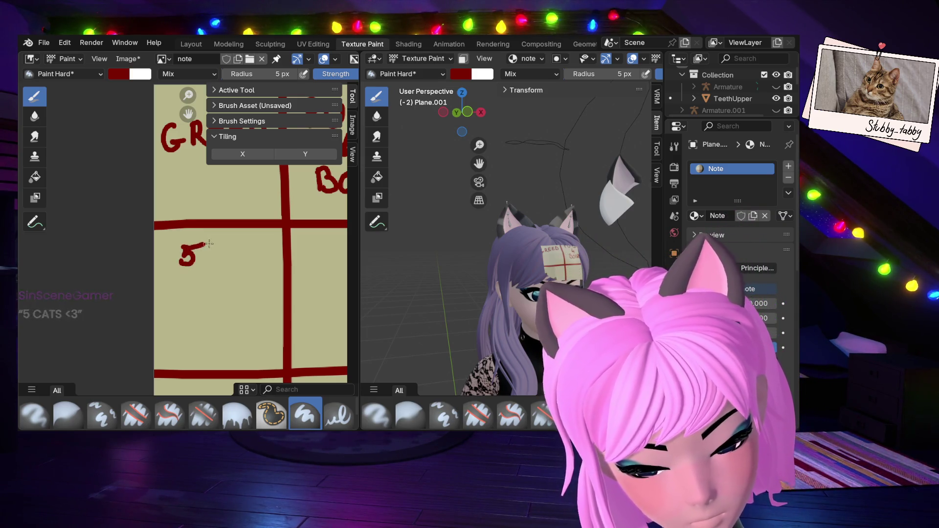
{"action": "key", "text": "ctrl+z"}
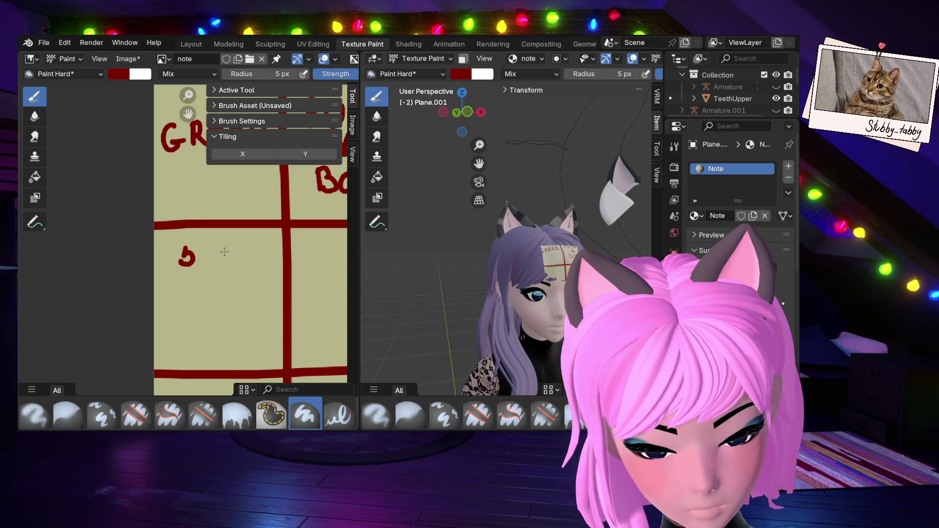
{"action": "key", "text": "ctrl+z"}
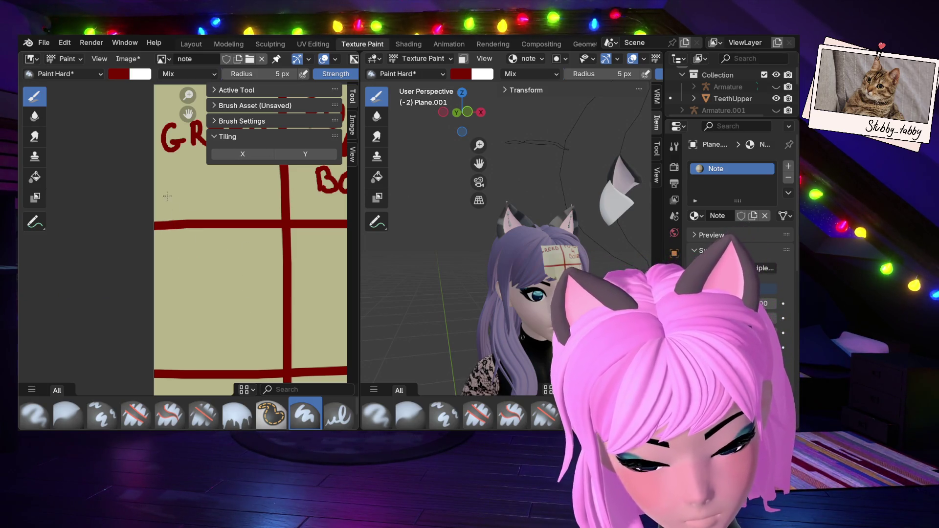
{"action": "mouse_move", "coordinate": [185, 247]}
{"action": "left_mouse_down"}
{"action": "mouse_move", "coordinate": [176, 275]}
{"action": "mouse_move", "coordinate": [200, 246]}
{"action": "mouse_move", "coordinate": [210, 270]}
{"action": "mouse_move", "coordinate": [242, 270]}
{"action": "left_mouse_up"}
{"action": "mouse_move", "coordinate": [227, 265]}
{"action": "left_mouse_down"}
{"action": "mouse_move", "coordinate": [248, 269]}
{"action": "mouse_move", "coordinate": [262, 246]}
{"action": "mouse_move", "coordinate": [255, 272]}
{"action": "left_mouse_up"}
{"action": "mouse_move", "coordinate": [215, 301]}
{"action": "left_mouse_down"}
{"action": "mouse_move", "coordinate": [202, 294]}
{"action": "mouse_move", "coordinate": [211, 320]}
{"action": "mouse_move", "coordinate": [234, 295]}
{"action": "left_mouse_up"}
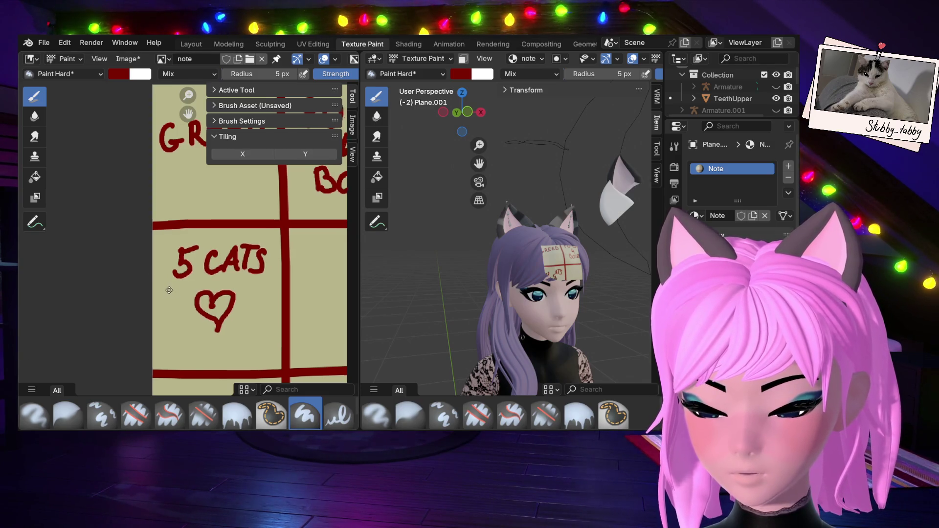
{"action": "middle_click_drag", "start_coordinate": [166, 281], "coordinate": [23, 277]}
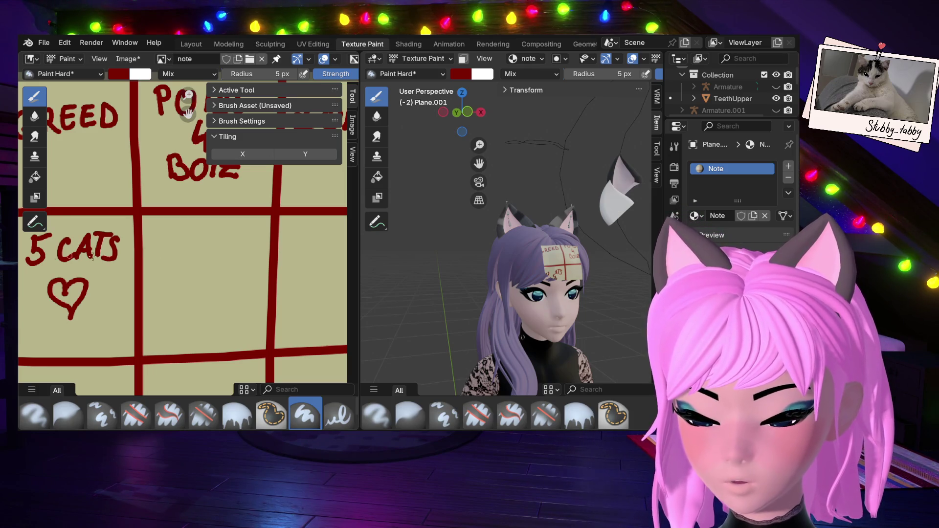
Paint MEOW in dark red in the cell right of ZOINKS, then zoom out over the grid.
{"action": "middle_click_drag", "start_coordinate": [93, 257], "coordinate": [344, 332]}
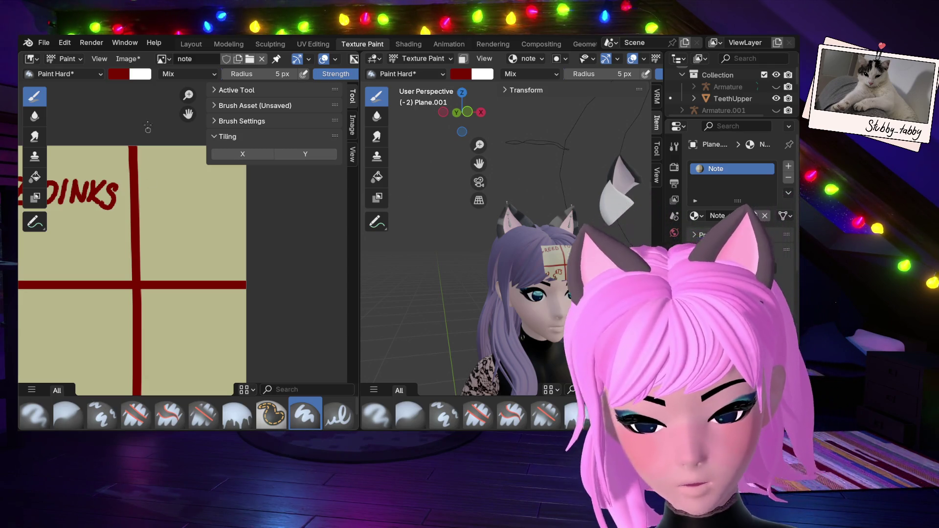
{"action": "mouse_move", "coordinate": [160, 191]}
{"action": "left_mouse_down"}
{"action": "mouse_move", "coordinate": [159, 213]}
{"action": "mouse_move", "coordinate": [175, 214]}
{"action": "left_mouse_up"}
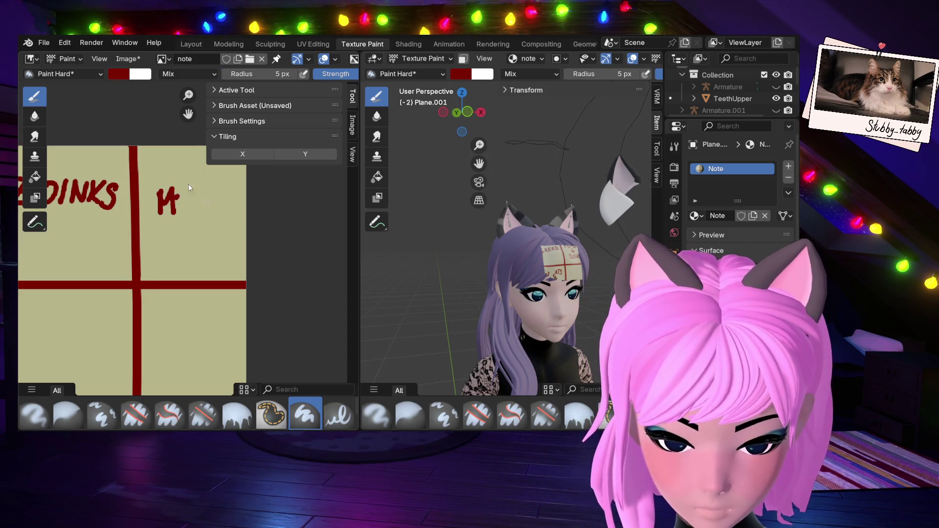
{"action": "left_click", "coordinate": [182, 190]}
{"action": "mouse_move", "coordinate": [194, 192]}
{"action": "left_mouse_down"}
{"action": "mouse_move", "coordinate": [190, 213]}
{"action": "mouse_move", "coordinate": [209, 194]}
{"action": "left_mouse_up"}
{"action": "left_click_drag", "start_coordinate": [212, 192], "coordinate": [230, 191]}
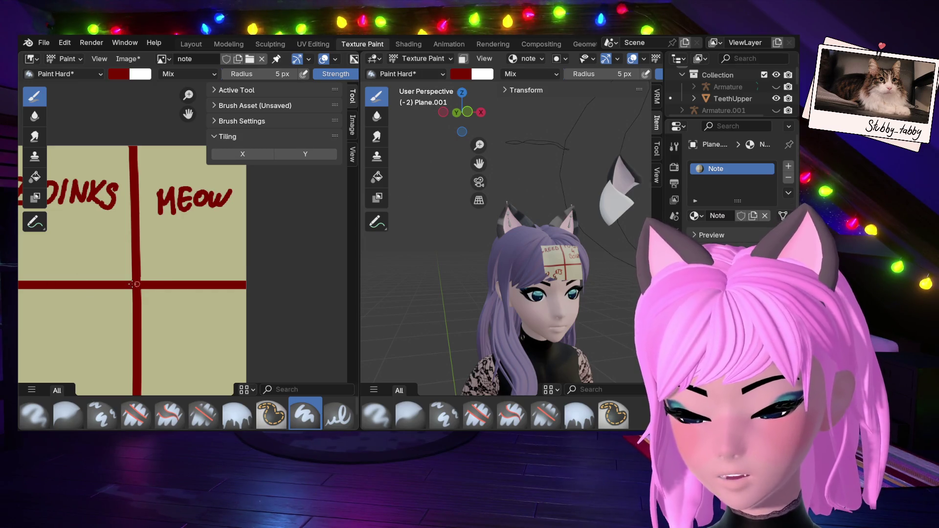
{"action": "mouse_move", "coordinate": [188, 113]}
{"action": "left_mouse_down"}
{"action": "mouse_move", "coordinate": [211, 118]}
{"action": "mouse_move", "coordinate": [189, 114]}
{"action": "left_mouse_up"}
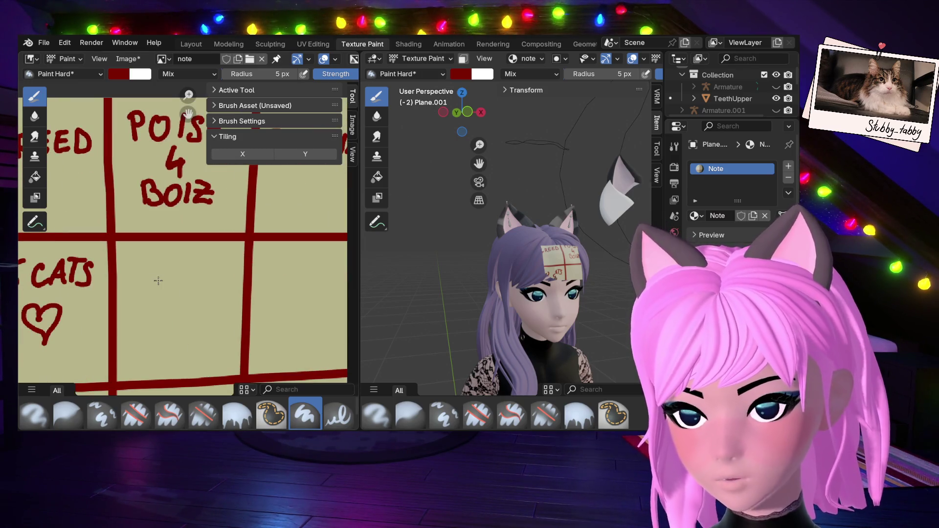
{"action": "scroll", "coordinate": [158, 281], "scroll_direction": "down", "scroll_amount": 2}
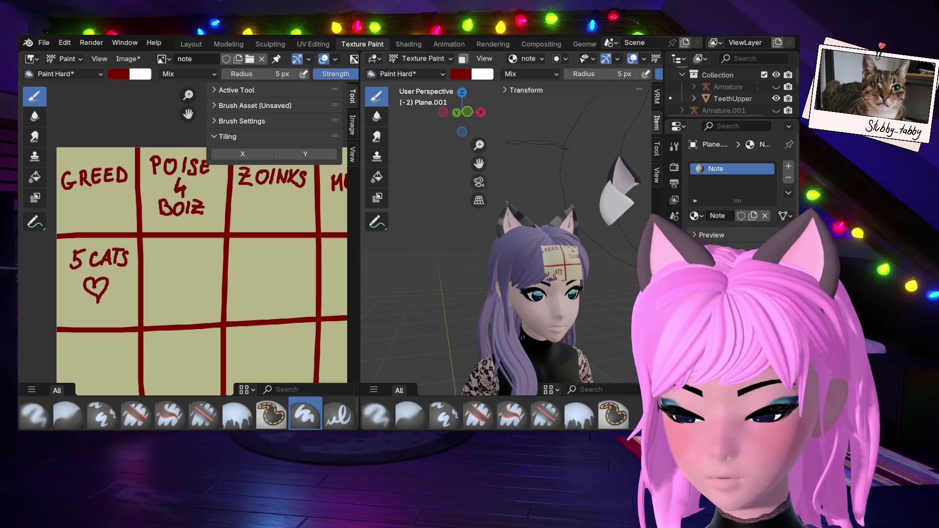
Paint UwU in dark red in the empty cell below MEOW, redoing a misdrawn U stroke.
{"action": "mouse_move", "coordinate": [249, 234]}
{"action": "middle_mouse_down"}
{"action": "mouse_move", "coordinate": [216, 274]}
{"action": "mouse_move", "coordinate": [148, 258]}
{"action": "mouse_move", "coordinate": [150, 265]}
{"action": "middle_mouse_up"}
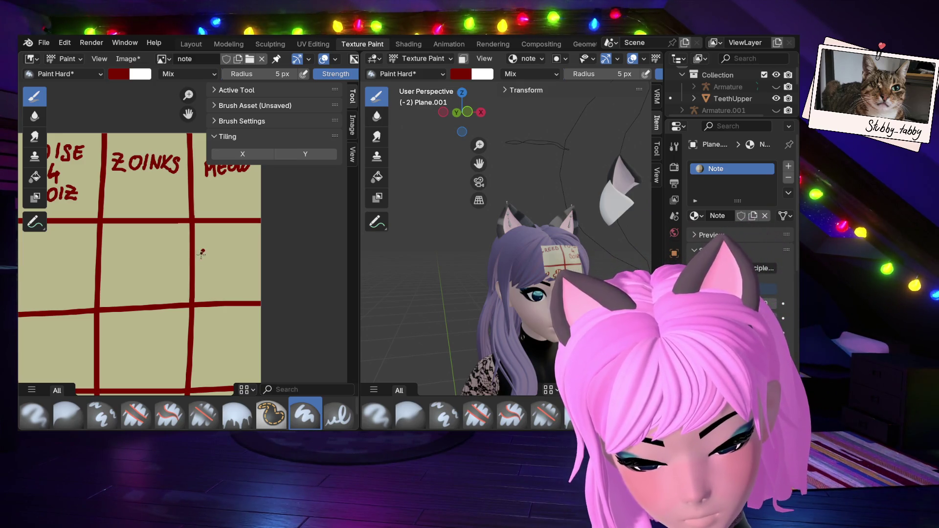
{"action": "left_click_drag", "start_coordinate": [201, 251], "coordinate": [248, 250]}
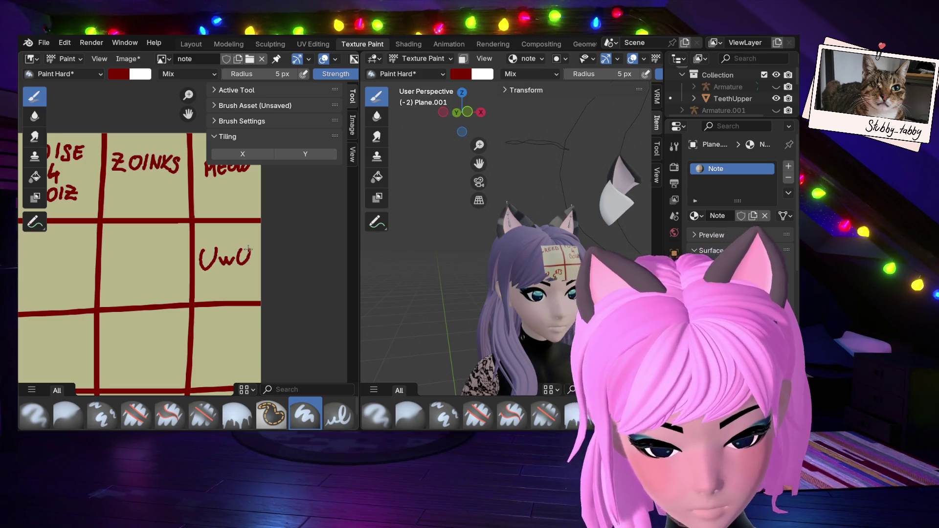
{"action": "key", "text": "ctrl+z"}
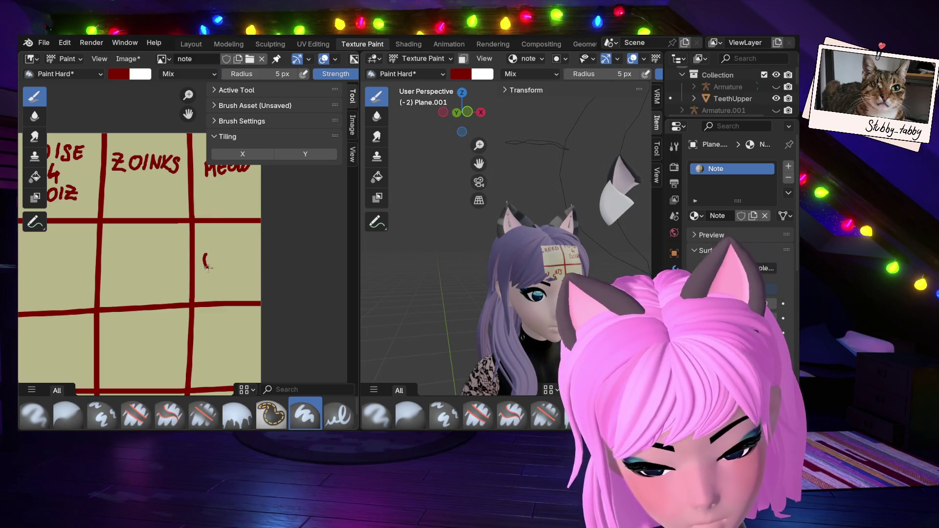
{"action": "mouse_move", "coordinate": [222, 263]}
{"action": "left_mouse_down"}
{"action": "mouse_move", "coordinate": [234, 254]}
{"action": "mouse_move", "coordinate": [240, 268]}
{"action": "mouse_move", "coordinate": [250, 253]}
{"action": "left_mouse_up"}
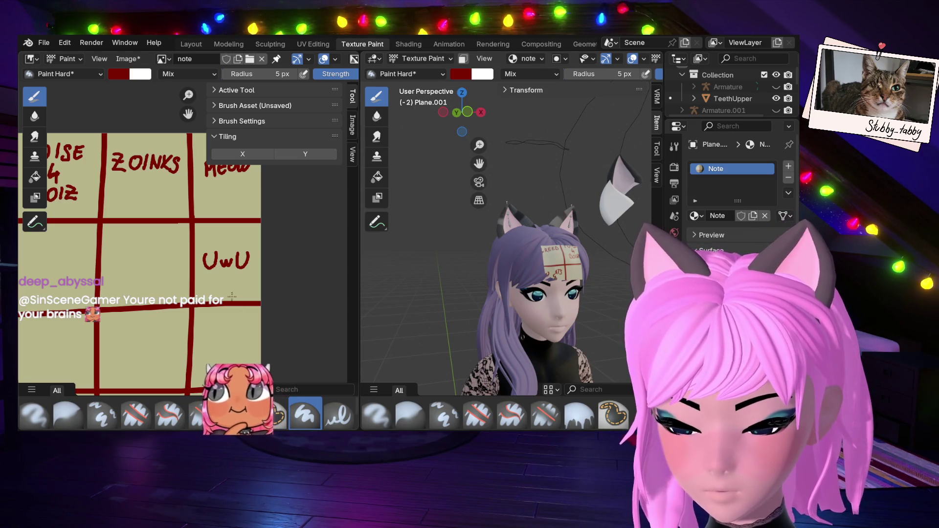
{"action": "mouse_move", "coordinate": [230, 308]}
{"action": "middle_mouse_down"}
{"action": "mouse_move", "coordinate": [283, 315]}
{"action": "mouse_move", "coordinate": [349, 343]}
{"action": "middle_mouse_up"}
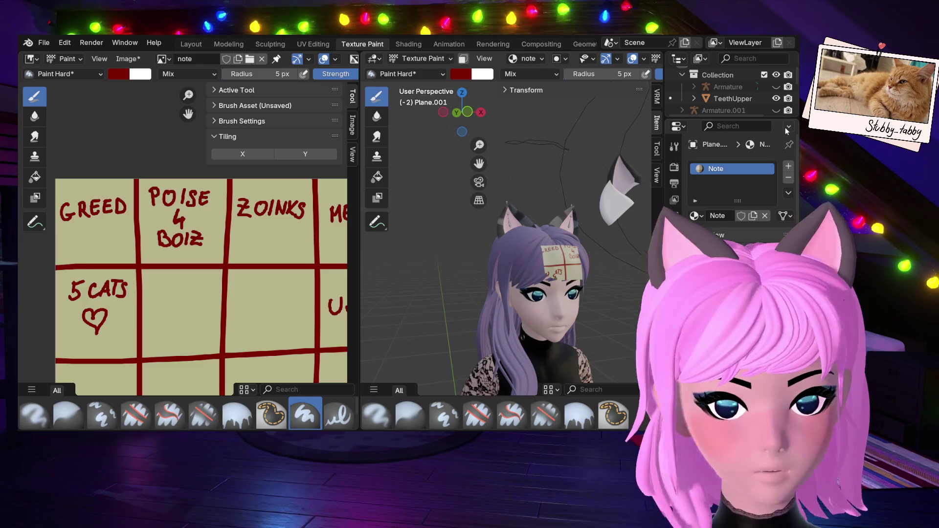
Paint VICTORY in dark red in the empty cell beneath UwU.
{"action": "mouse_move", "coordinate": [234, 219]}
{"action": "middle_mouse_down"}
{"action": "mouse_move", "coordinate": [235, 158]}
{"action": "mouse_move", "coordinate": [207, 144]}
{"action": "mouse_move", "coordinate": [153, 142]}
{"action": "middle_mouse_up"}
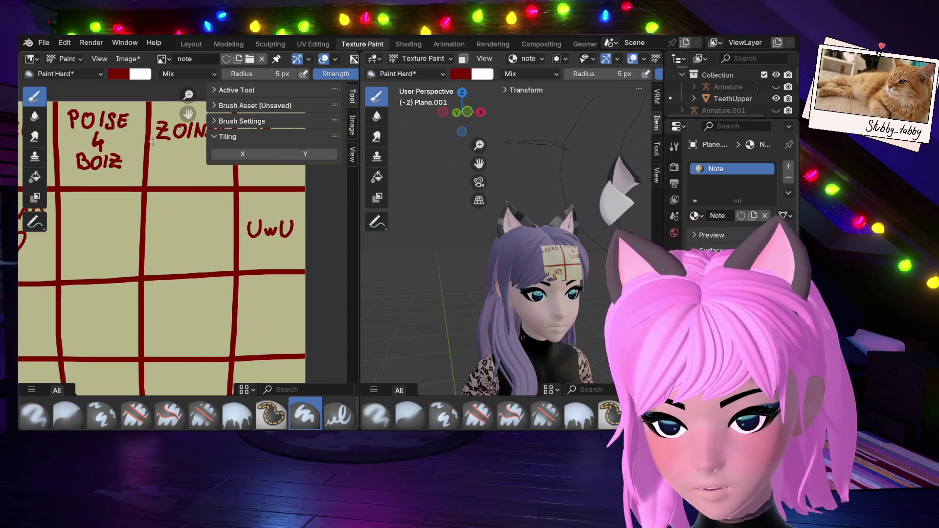
{"action": "mouse_move", "coordinate": [243, 304]}
{"action": "left_mouse_down"}
{"action": "mouse_move", "coordinate": [245, 312]}
{"action": "mouse_move", "coordinate": [254, 304]}
{"action": "mouse_move", "coordinate": [259, 321]}
{"action": "mouse_move", "coordinate": [284, 301]}
{"action": "left_mouse_up"}
{"action": "mouse_move", "coordinate": [275, 302]}
{"action": "left_mouse_down"}
{"action": "mouse_move", "coordinate": [274, 319]}
{"action": "mouse_move", "coordinate": [284, 303]}
{"action": "mouse_move", "coordinate": [292, 321]}
{"action": "left_mouse_up"}
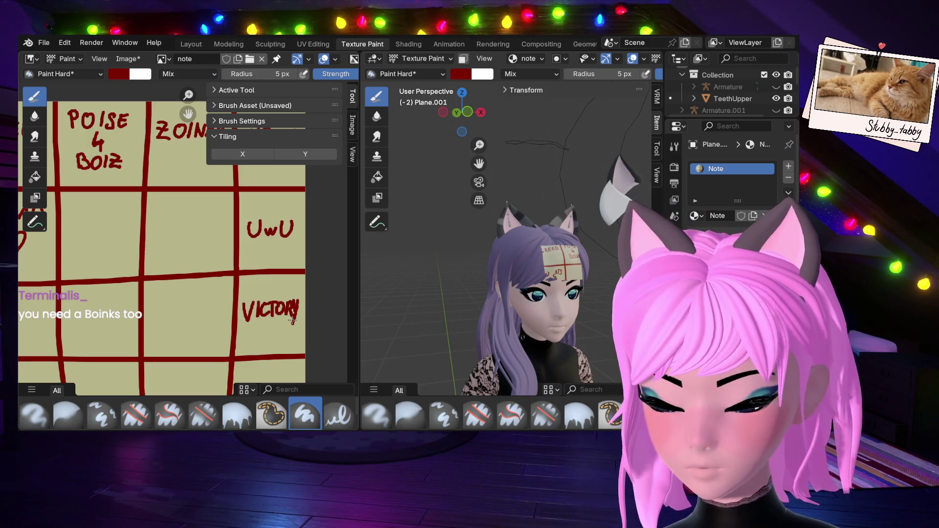
Paint BOINK in the centre cell below ZOINKS, to the left of VICTORY.
{"action": "mouse_move", "coordinate": [156, 239]}
{"action": "left_mouse_down"}
{"action": "mouse_move", "coordinate": [174, 221]}
{"action": "mouse_move", "coordinate": [192, 240]}
{"action": "mouse_move", "coordinate": [219, 240]}
{"action": "left_mouse_up"}
{"action": "left_click_drag", "start_coordinate": [232, 208], "coordinate": [229, 237]}
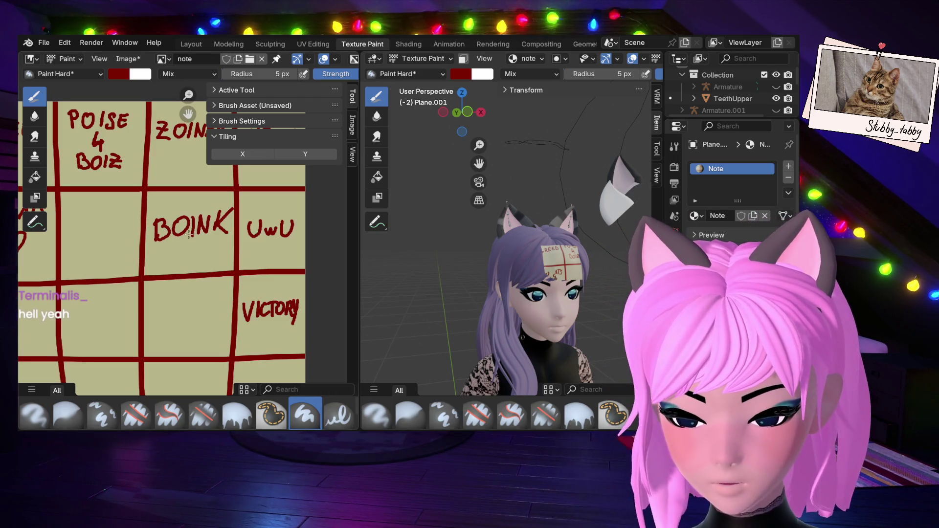
{"action": "middle_click_drag", "start_coordinate": [190, 235], "coordinate": [151, 299]}
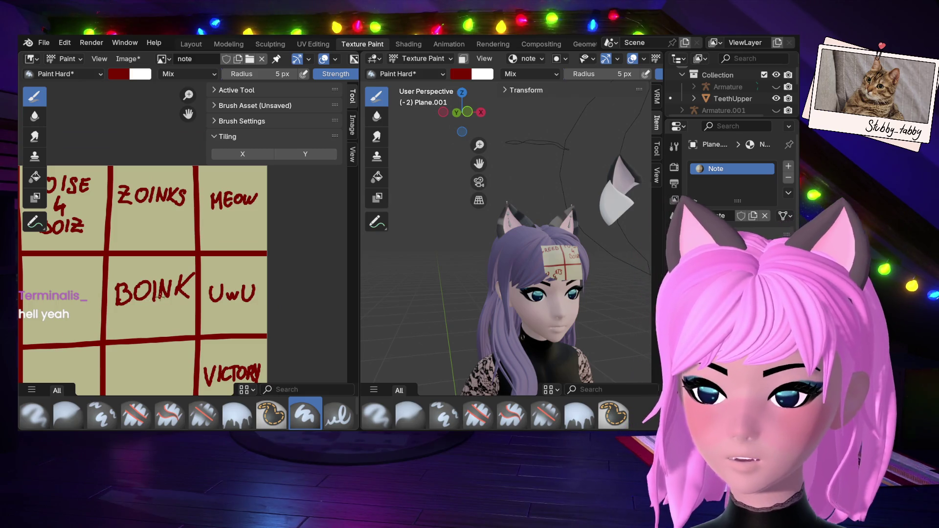
Paint RAWR with XD on the line beneath it in the cell directly below BOINK.
{"action": "mouse_move", "coordinate": [107, 282]}
{"action": "middle_mouse_down"}
{"action": "mouse_move", "coordinate": [232, 255]}
{"action": "mouse_move", "coordinate": [253, 230]}
{"action": "mouse_move", "coordinate": [201, 269]}
{"action": "mouse_move", "coordinate": [245, 259]}
{"action": "mouse_move", "coordinate": [73, 313]}
{"action": "mouse_move", "coordinate": [118, 306]}
{"action": "mouse_move", "coordinate": [161, 235]}
{"action": "mouse_move", "coordinate": [208, 198]}
{"action": "mouse_move", "coordinate": [223, 218]}
{"action": "mouse_move", "coordinate": [266, 197]}
{"action": "middle_mouse_up"}
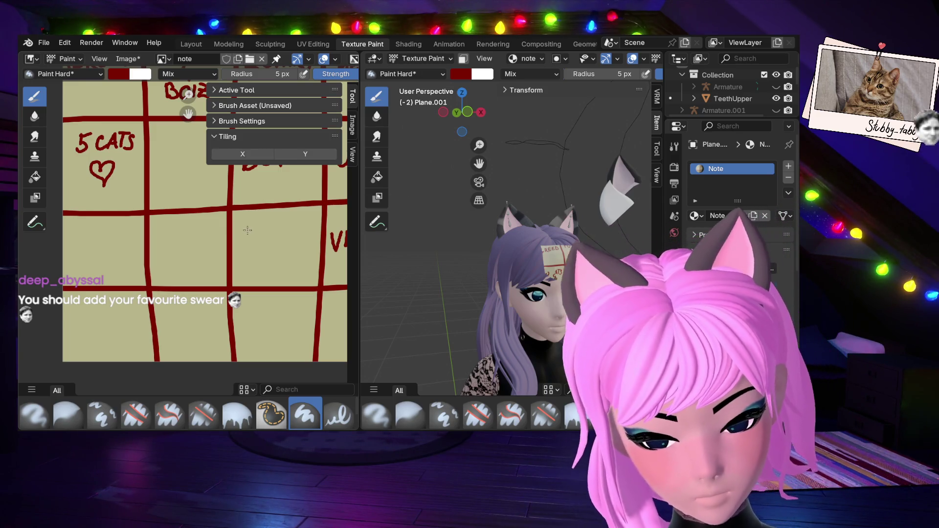
{"action": "mouse_move", "coordinate": [247, 223]}
{"action": "left_mouse_down"}
{"action": "mouse_move", "coordinate": [247, 243]}
{"action": "mouse_move", "coordinate": [248, 232]}
{"action": "mouse_move", "coordinate": [257, 242]}
{"action": "mouse_move", "coordinate": [296, 221]}
{"action": "left_mouse_up"}
{"action": "left_click_drag", "start_coordinate": [296, 221], "coordinate": [309, 238]}
{"action": "mouse_move", "coordinate": [252, 251]}
{"action": "left_mouse_down"}
{"action": "mouse_move", "coordinate": [265, 267]}
{"action": "mouse_move", "coordinate": [252, 268]}
{"action": "left_mouse_up"}
{"action": "left_click_drag", "start_coordinate": [277, 252], "coordinate": [274, 267]}
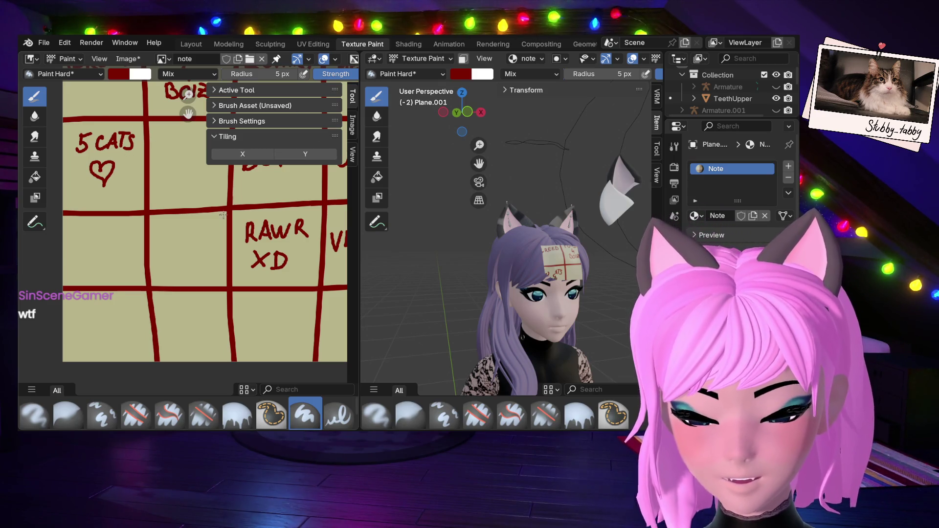
{"action": "middle_click_drag", "start_coordinate": [223, 215], "coordinate": [201, 233]}
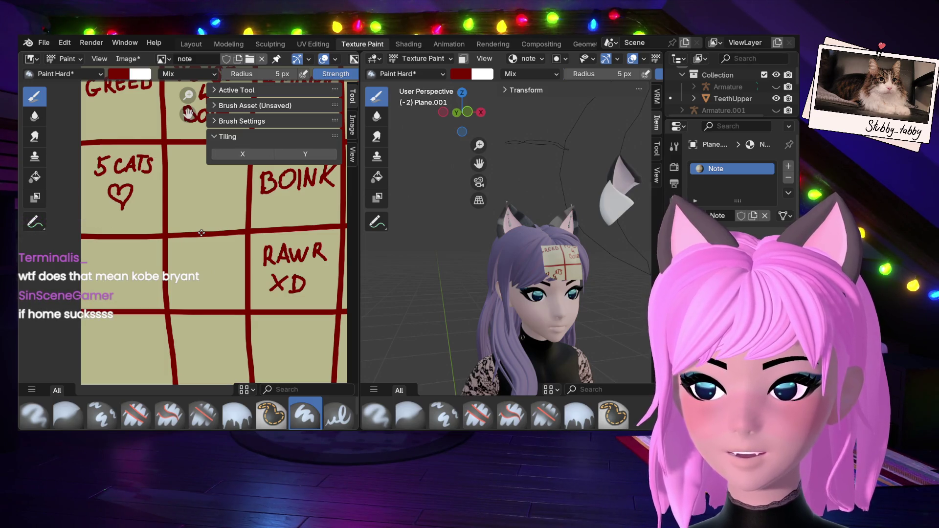
{"action": "mouse_move", "coordinate": [201, 233]}
{"action": "middle_mouse_down"}
{"action": "mouse_move", "coordinate": [189, 203]}
{"action": "mouse_move", "coordinate": [212, 305]}
{"action": "mouse_move", "coordinate": [194, 225]}
{"action": "mouse_move", "coordinate": [98, 211]}
{"action": "mouse_move", "coordinate": [112, 240]}
{"action": "mouse_move", "coordinate": [180, 258]}
{"action": "mouse_move", "coordinate": [191, 248]}
{"action": "mouse_move", "coordinate": [187, 219]}
{"action": "middle_mouse_up"}
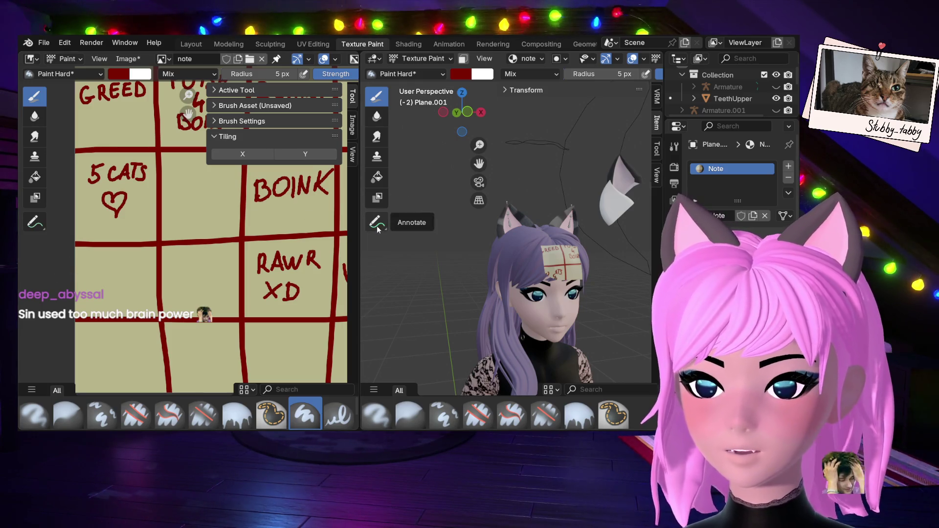
{"action": "mouse_move", "coordinate": [225, 247]}
{"action": "middle_mouse_down"}
{"action": "mouse_move", "coordinate": [228, 226]}
{"action": "mouse_move", "coordinate": [210, 302]}
{"action": "mouse_move", "coordinate": [201, 278]}
{"action": "mouse_move", "coordinate": [199, 308]}
{"action": "mouse_move", "coordinate": [201, 273]}
{"action": "mouse_move", "coordinate": [190, 279]}
{"action": "mouse_move", "coordinate": [183, 246]}
{"action": "mouse_move", "coordinate": [178, 258]}
{"action": "middle_mouse_up"}
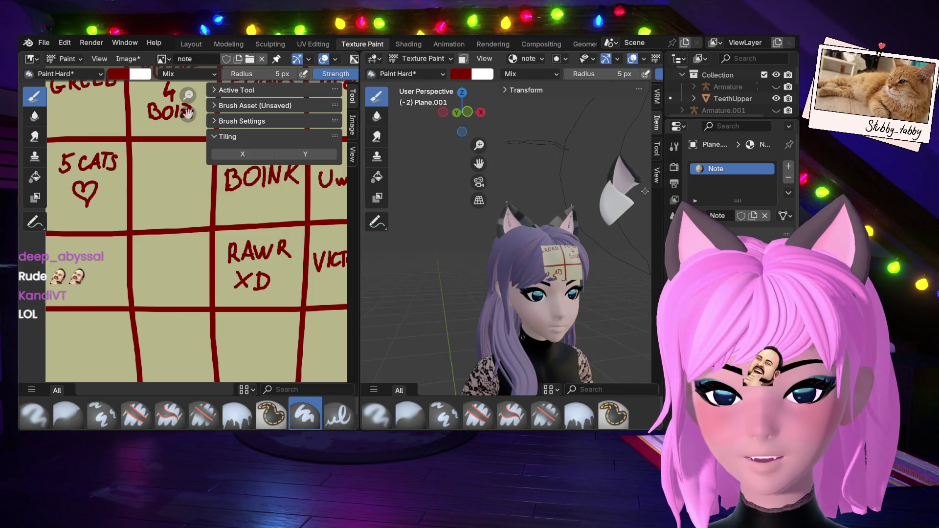
{"action": "mouse_move", "coordinate": [155, 264]}
{"action": "middle_mouse_down"}
{"action": "mouse_move", "coordinate": [184, 234]}
{"action": "mouse_move", "coordinate": [162, 254]}
{"action": "mouse_move", "coordinate": [142, 390]}
{"action": "mouse_move", "coordinate": [144, 378]}
{"action": "mouse_move", "coordinate": [158, 396]}
{"action": "mouse_move", "coordinate": [159, 334]}
{"action": "mouse_move", "coordinate": [177, 294]}
{"action": "mouse_move", "coordinate": [164, 302]}
{"action": "middle_mouse_up"}
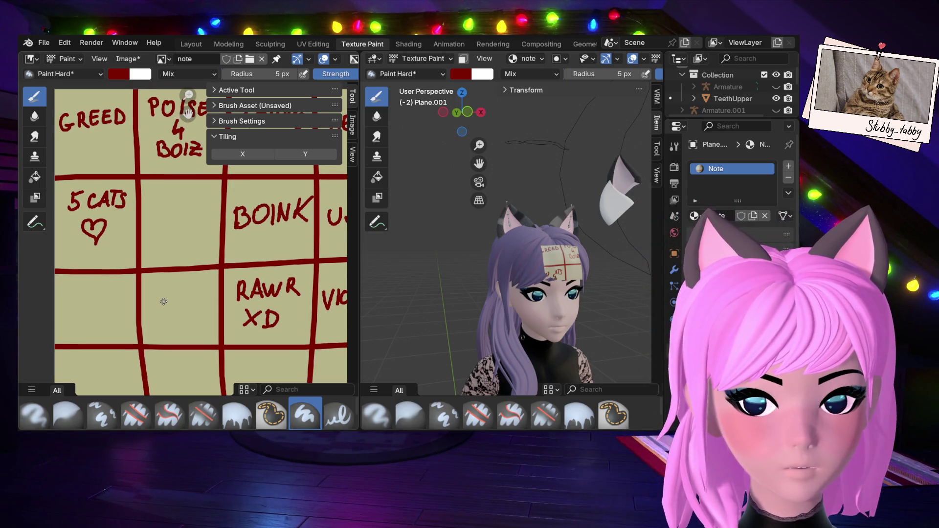
{"action": "middle_click_drag", "start_coordinate": [160, 294], "coordinate": [150, 216]}
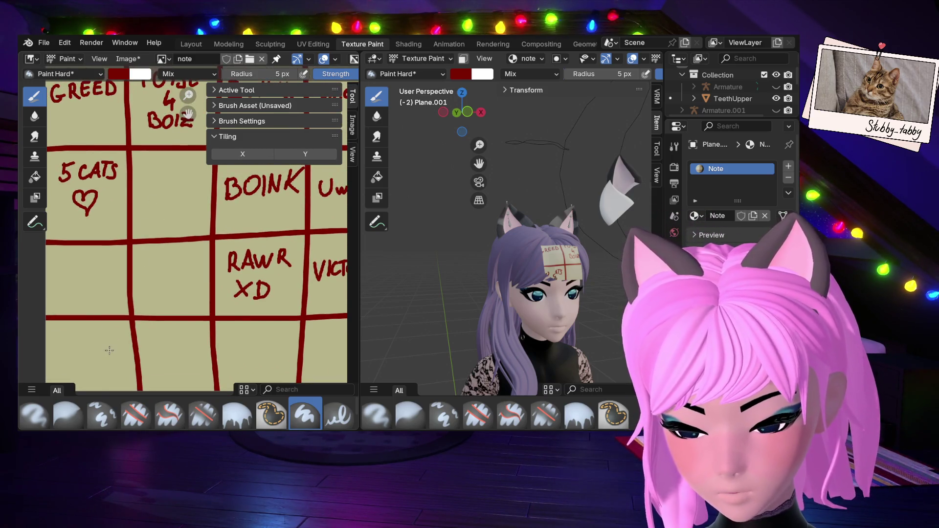
{"action": "mouse_move", "coordinate": [197, 358]}
{"action": "middle_mouse_down"}
{"action": "mouse_move", "coordinate": [80, 336]}
{"action": "mouse_move", "coordinate": [118, 336]}
{"action": "middle_mouse_up"}
{"action": "mouse_move", "coordinate": [121, 302]}
{"action": "middle_mouse_down"}
{"action": "mouse_move", "coordinate": [234, 331]}
{"action": "mouse_move", "coordinate": [188, 358]}
{"action": "middle_mouse_up"}
Paint TAKE A BATH between 5 CATS and BOINK, and trim SIMPS back to SIMP.
{"action": "scroll", "coordinate": [210, 327], "scroll_direction": "down", "scroll_amount": 2}
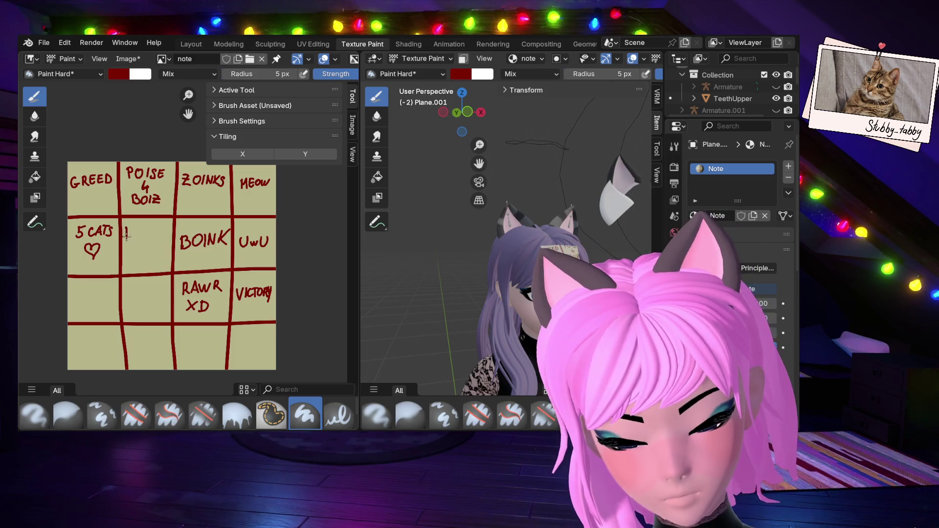
{"action": "left_click_drag", "start_coordinate": [122, 228], "coordinate": [133, 227]}
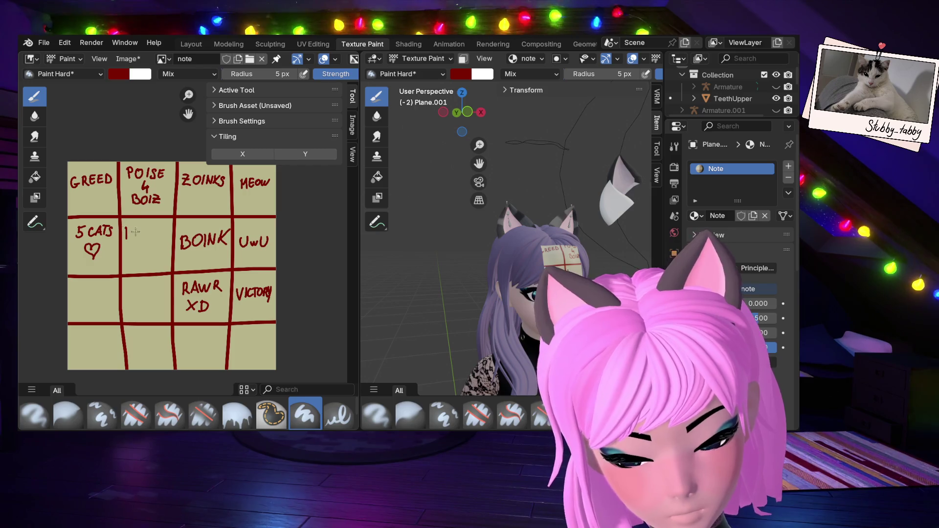
{"action": "left_click_drag", "start_coordinate": [127, 229], "coordinate": [138, 228]}
{"action": "mouse_move", "coordinate": [132, 229]}
{"action": "left_mouse_down"}
{"action": "mouse_move", "coordinate": [133, 239]}
{"action": "mouse_move", "coordinate": [141, 229]}
{"action": "left_mouse_up"}
{"action": "left_click_drag", "start_coordinate": [137, 235], "coordinate": [141, 235]}
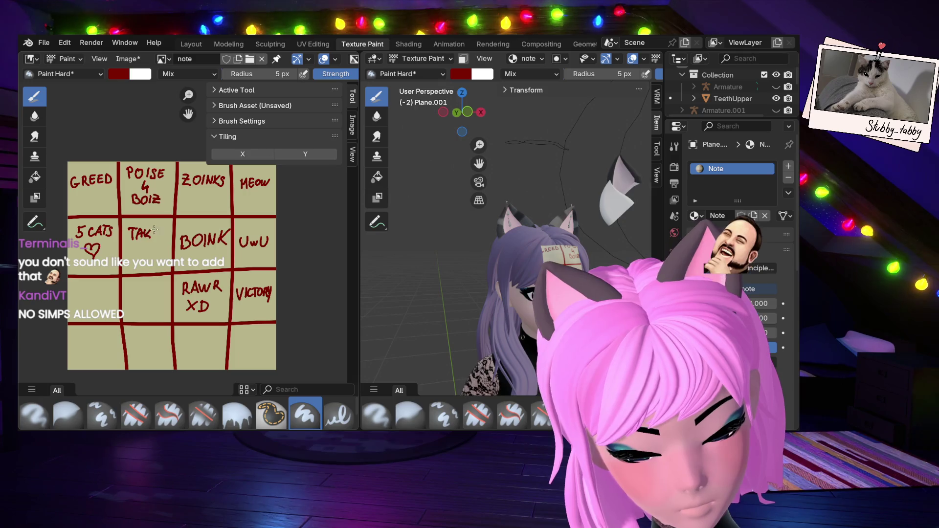
{"action": "mouse_move", "coordinate": [138, 253]}
{"action": "left_mouse_down"}
{"action": "mouse_move", "coordinate": [142, 243]}
{"action": "mouse_move", "coordinate": [145, 253]}
{"action": "left_mouse_up"}
{"action": "left_click_drag", "start_coordinate": [139, 249], "coordinate": [144, 248]}
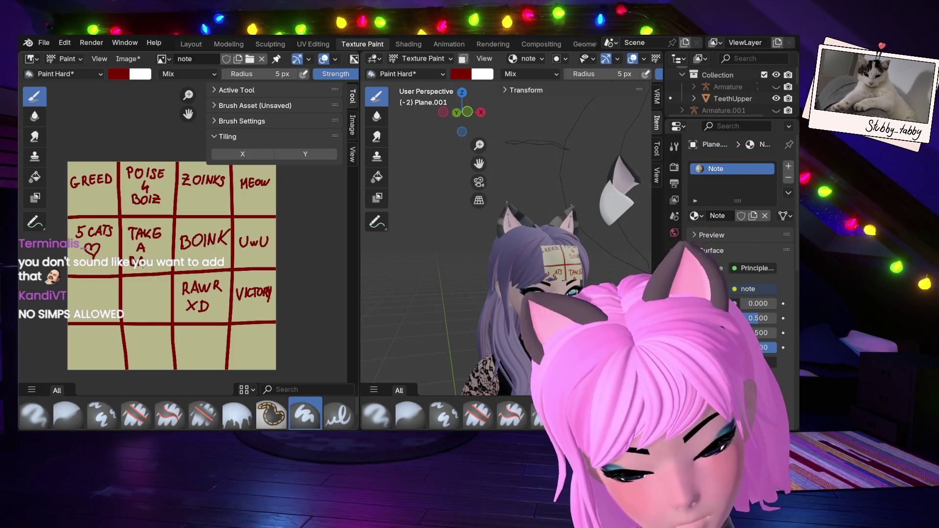
{"action": "left_click_drag", "start_coordinate": [155, 255], "coordinate": [155, 262]}
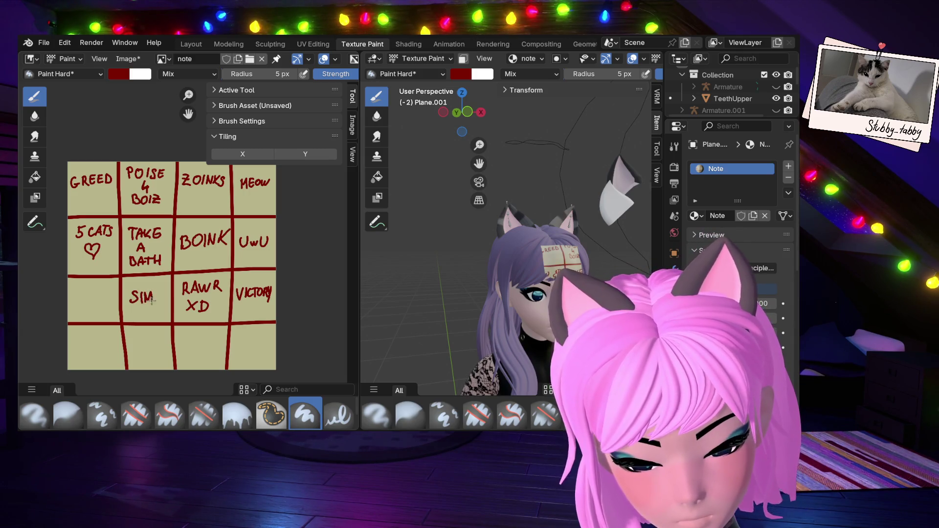
{"action": "left_click_drag", "start_coordinate": [153, 303], "coordinate": [160, 285]}
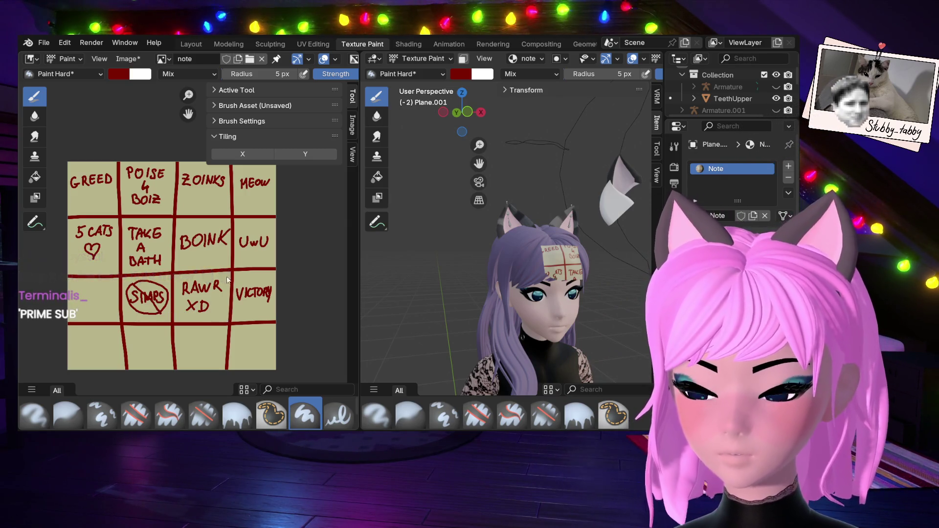
{"action": "key", "text": "ctrl+z"}
{"action": "key", "text": "ctrl+z"}
{"action": "key", "text": "ctrl+z"}
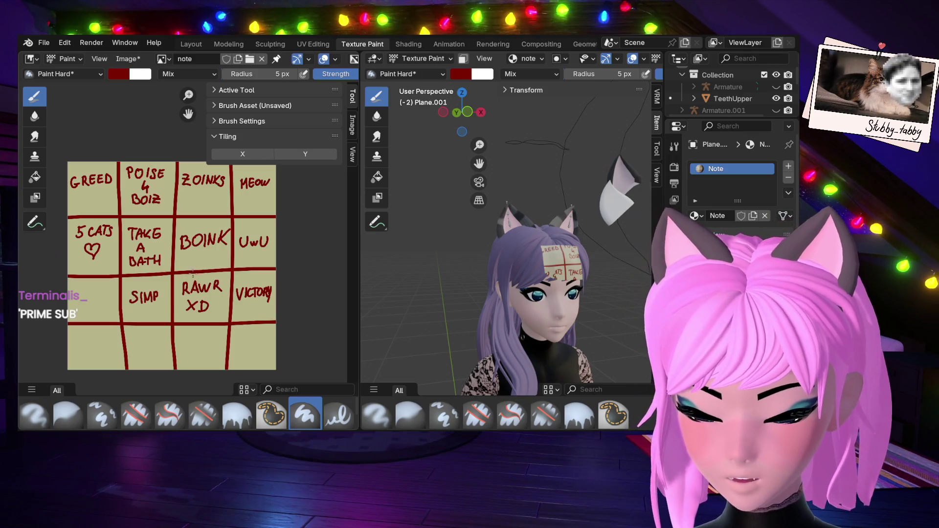
{"action": "key", "text": "ctrl+z"}
{"action": "key", "text": "ctrl+z"}
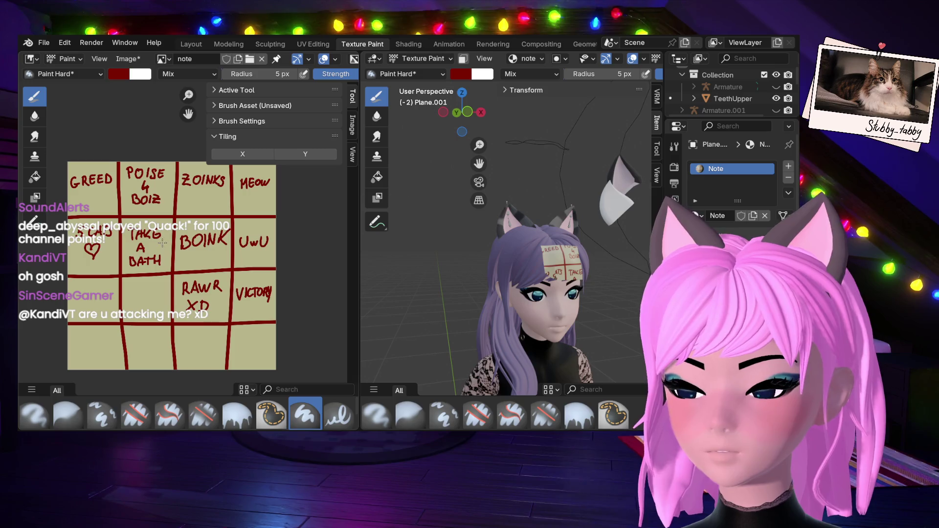
Zoom in on the empty cell below TAKE A BATH and begin lettering, undoing a stray S.
{"action": "scroll", "coordinate": [185, 237], "scroll_direction": "up", "scroll_amount": 4}
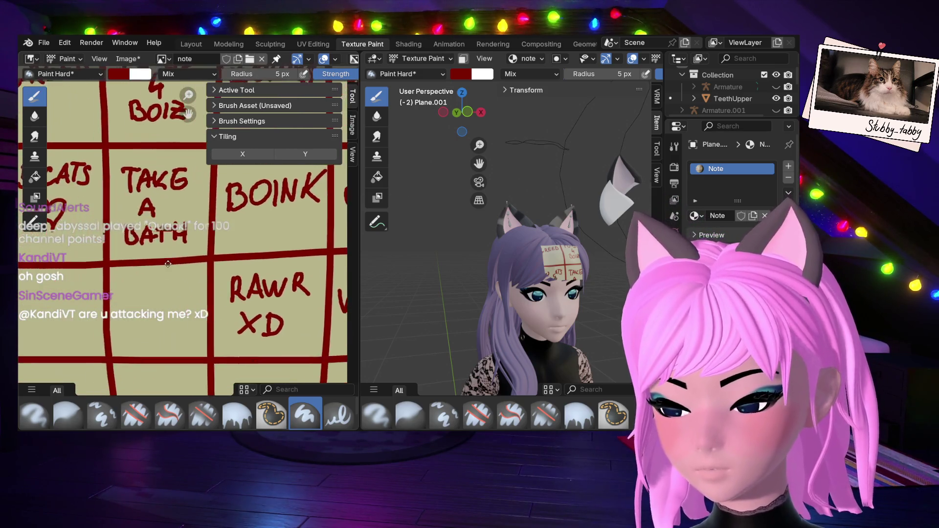
{"action": "scroll", "coordinate": [193, 287], "scroll_direction": "down", "scroll_amount": 2}
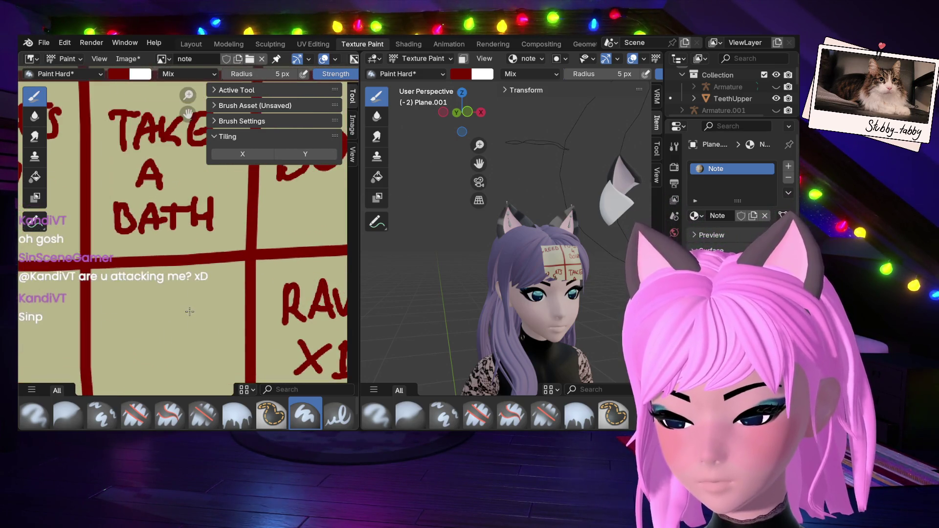
{"action": "scroll", "coordinate": [184, 316], "scroll_direction": "down", "scroll_amount": 2}
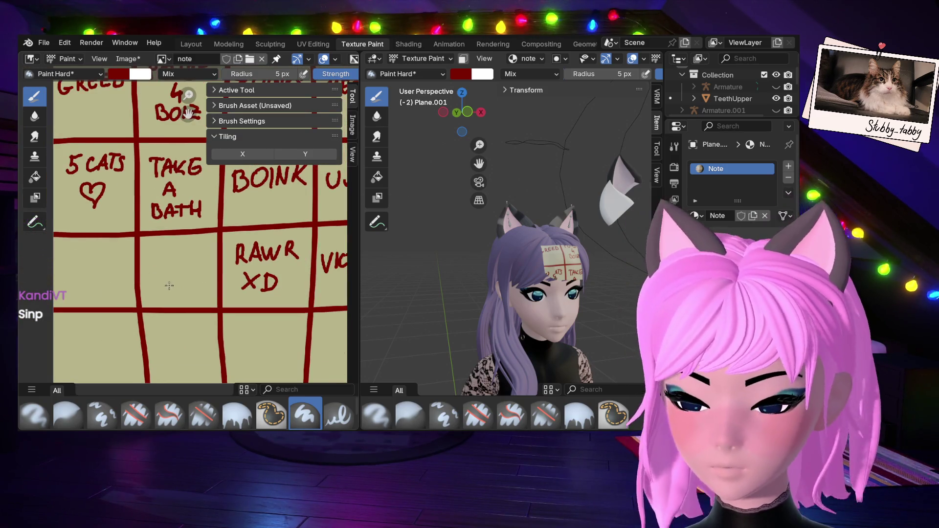
{"action": "mouse_move", "coordinate": [169, 286]}
{"action": "middle_mouse_down"}
{"action": "mouse_move", "coordinate": [187, 304]}
{"action": "mouse_move", "coordinate": [176, 284]}
{"action": "middle_mouse_up"}
{"action": "scroll", "coordinate": [178, 293], "scroll_direction": "up", "scroll_amount": 1}
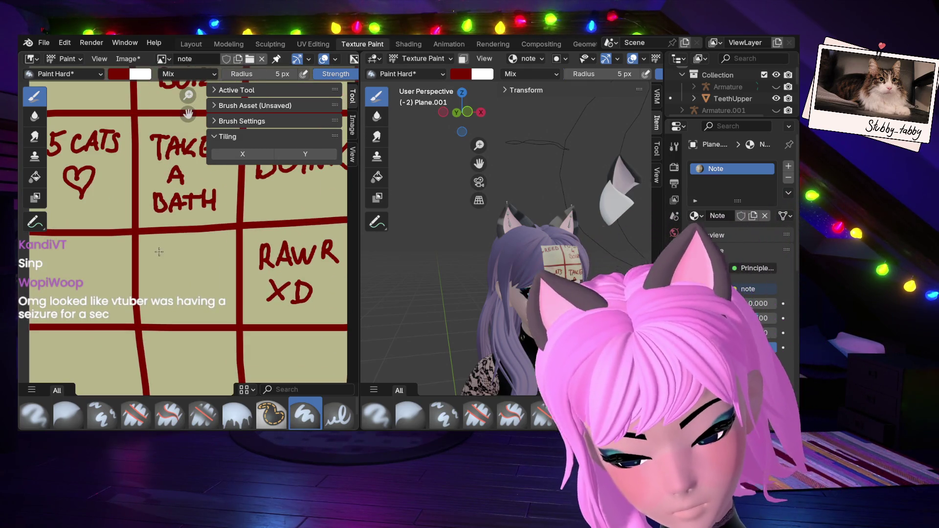
{"action": "left_click_drag", "start_coordinate": [156, 247], "coordinate": [152, 261]}
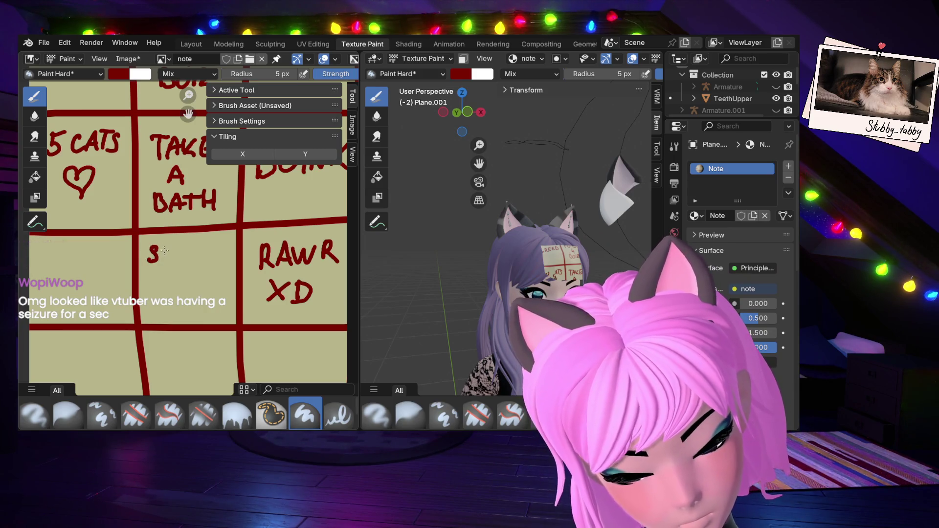
{"action": "key", "text": "ctrl+z"}
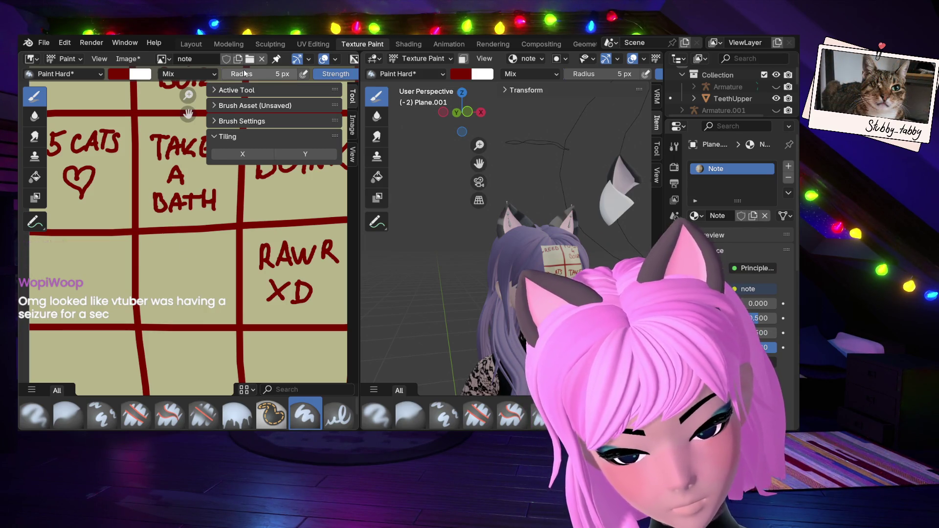
Set the brush radius to 3 px.
{"action": "left_click", "coordinate": [279, 73]}
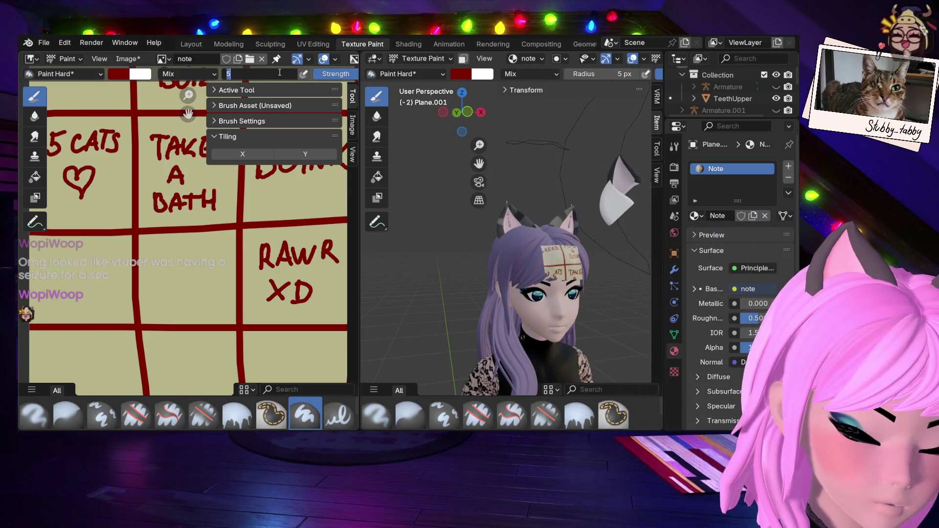
{"action": "type", "text": "3"}
{"action": "key", "text": "Return"}
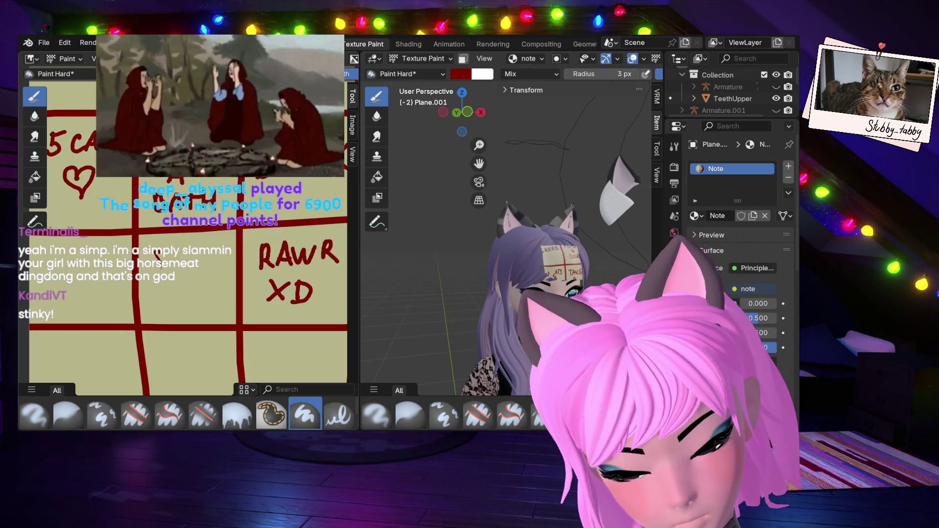
Paint SLAP IT in the middle cell and undo the extra letters beneath it.
{"action": "mouse_move", "coordinate": [166, 255]}
{"action": "left_mouse_down"}
{"action": "mouse_move", "coordinate": [176, 265]}
{"action": "mouse_move", "coordinate": [214, 249]}
{"action": "left_mouse_up"}
{"action": "left_click_drag", "start_coordinate": [208, 250], "coordinate": [207, 263]}
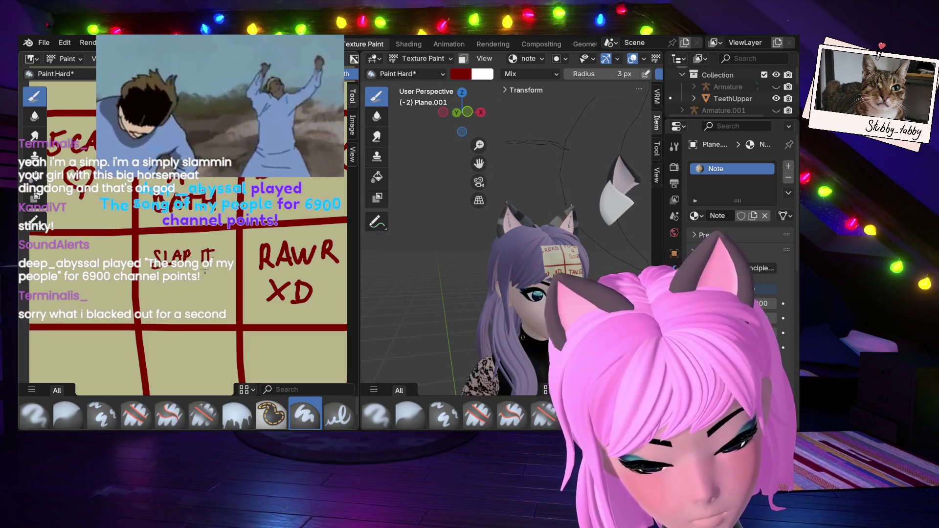
{"action": "mouse_move", "coordinate": [167, 289]}
{"action": "left_mouse_down"}
{"action": "mouse_move", "coordinate": [175, 278]}
{"action": "mouse_move", "coordinate": [189, 279]}
{"action": "mouse_move", "coordinate": [185, 289]}
{"action": "mouse_move", "coordinate": [196, 284]}
{"action": "left_mouse_up"}
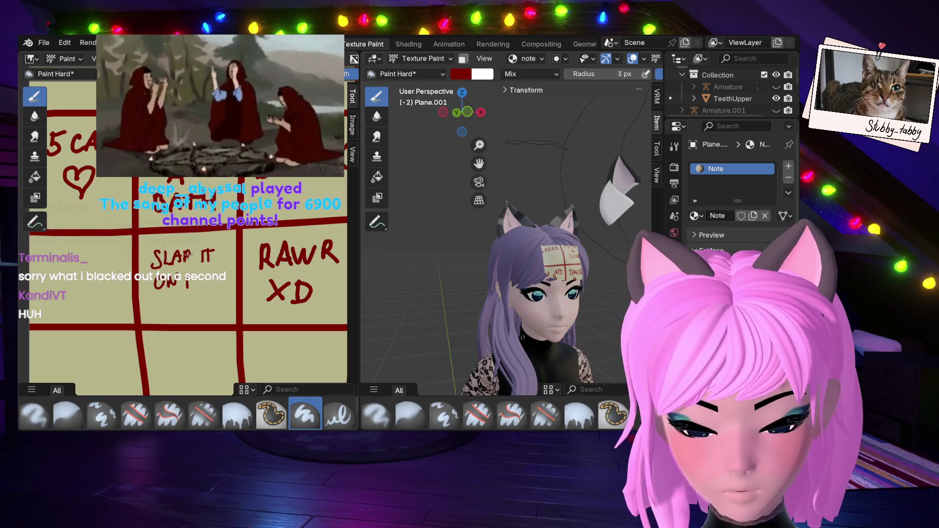
{"action": "key", "text": "ctrl+z"}
{"action": "key", "text": "ctrl+z"}
{"action": "key", "text": "ctrl+z"}
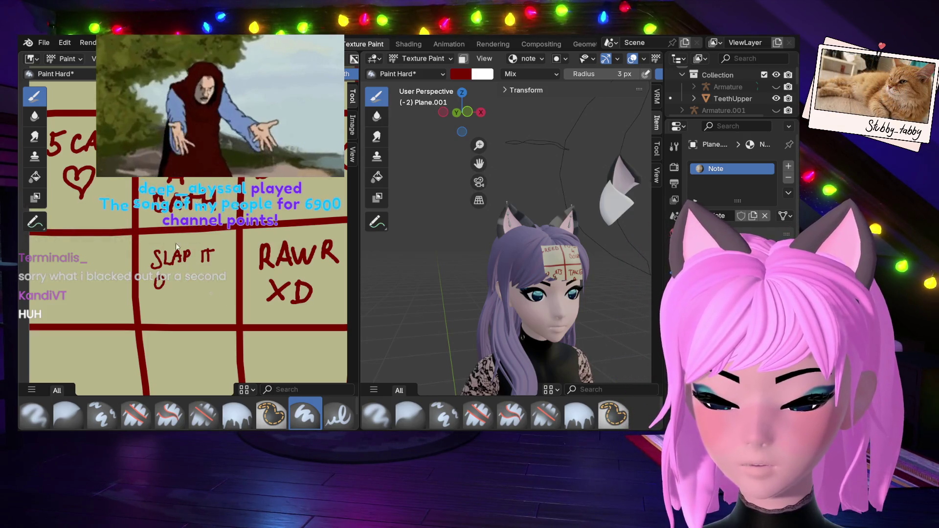
Undo the SLAP lettering stroke by stroke until the middle cell is empty.
{"action": "key", "text": "ctrl+z"}
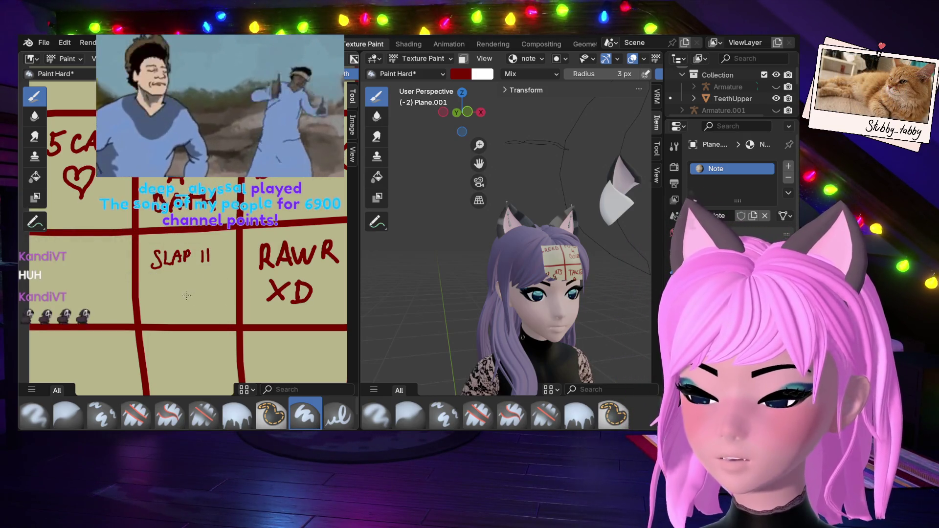
{"action": "key", "text": "ctrl+z"}
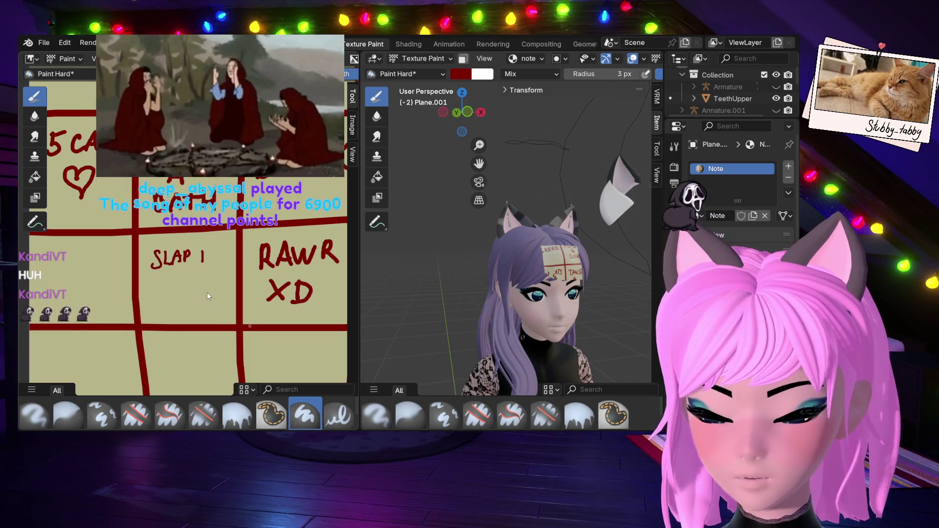
{"action": "key", "text": "ctrl+z"}
{"action": "key", "text": "ctrl+z"}
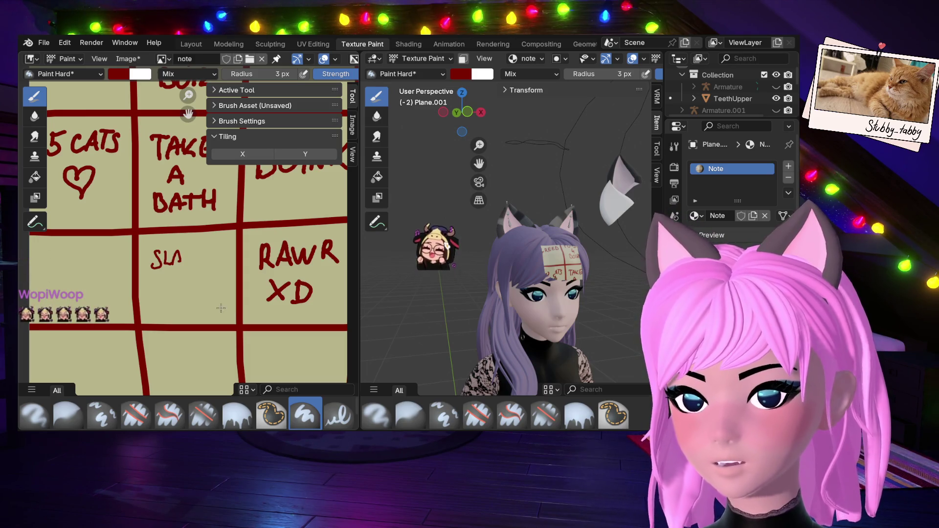
{"action": "key", "text": "ctrl+z"}
{"action": "key", "text": "ctrl+z"}
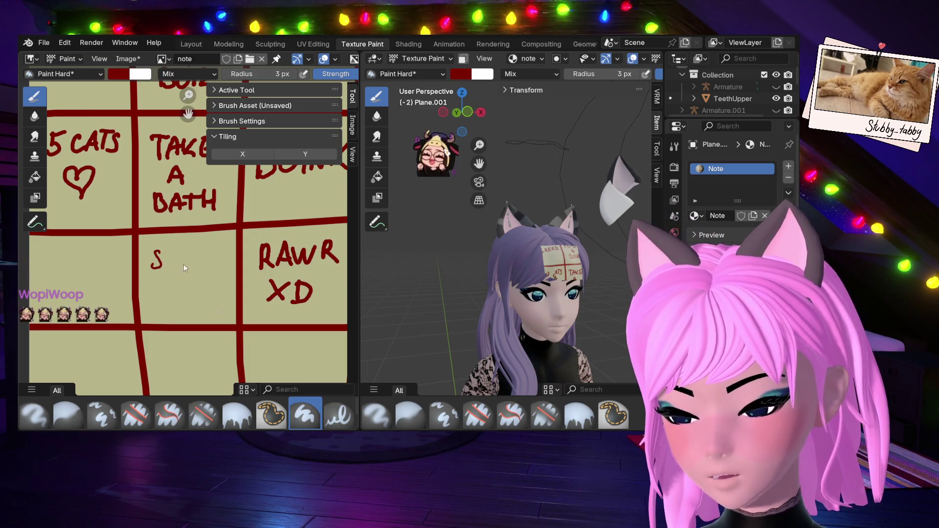
{"action": "key", "text": "ctrl+z"}
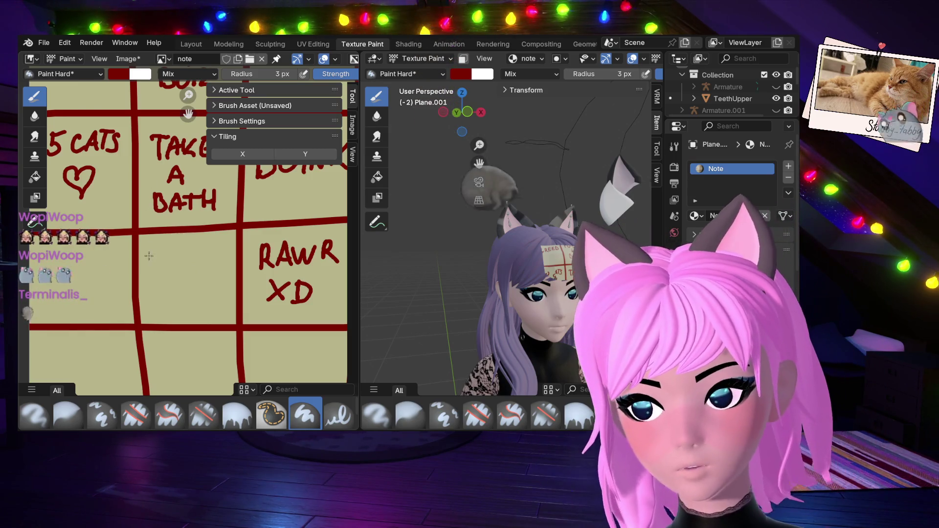
Paint PRIME with SUB? beneath it in the middle cell below TAKE A BATH.
{"action": "mouse_move", "coordinate": [151, 269]}
{"action": "left_mouse_down"}
{"action": "mouse_move", "coordinate": [163, 252]}
{"action": "mouse_move", "coordinate": [172, 270]}
{"action": "mouse_move", "coordinate": [190, 250]}
{"action": "mouse_move", "coordinate": [210, 267]}
{"action": "mouse_move", "coordinate": [213, 253]}
{"action": "left_mouse_up"}
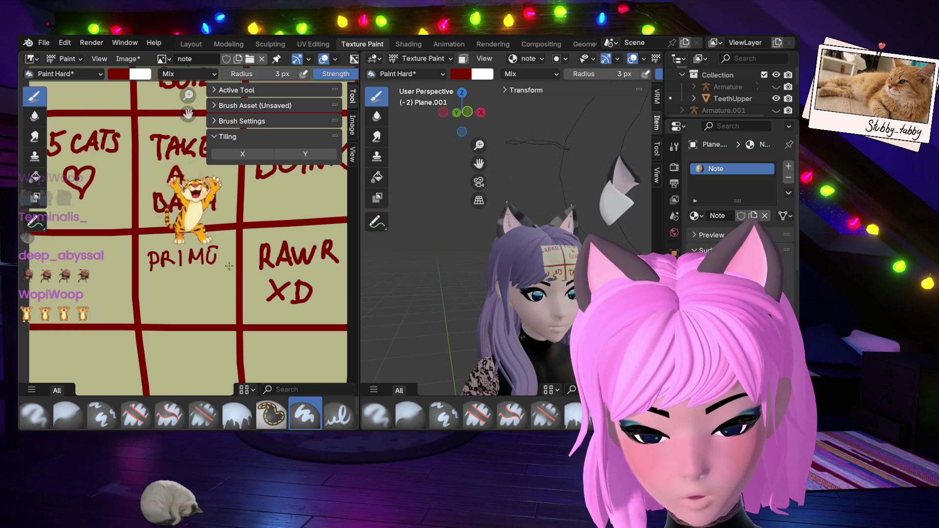
{"action": "key", "text": "ctrl+z"}
{"action": "key", "text": "ctrl+z"}
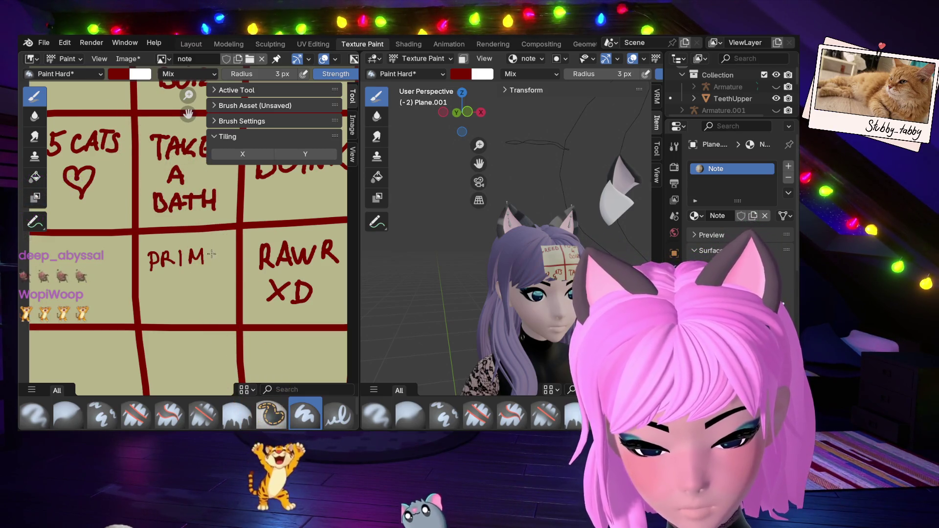
{"action": "left_click_drag", "start_coordinate": [205, 249], "coordinate": [206, 265]}
{"action": "mouse_move", "coordinate": [206, 265]}
{"action": "left_mouse_down"}
{"action": "mouse_move", "coordinate": [221, 264]}
{"action": "mouse_move", "coordinate": [219, 248]}
{"action": "left_mouse_up"}
{"action": "left_click_drag", "start_coordinate": [205, 257], "coordinate": [217, 255]}
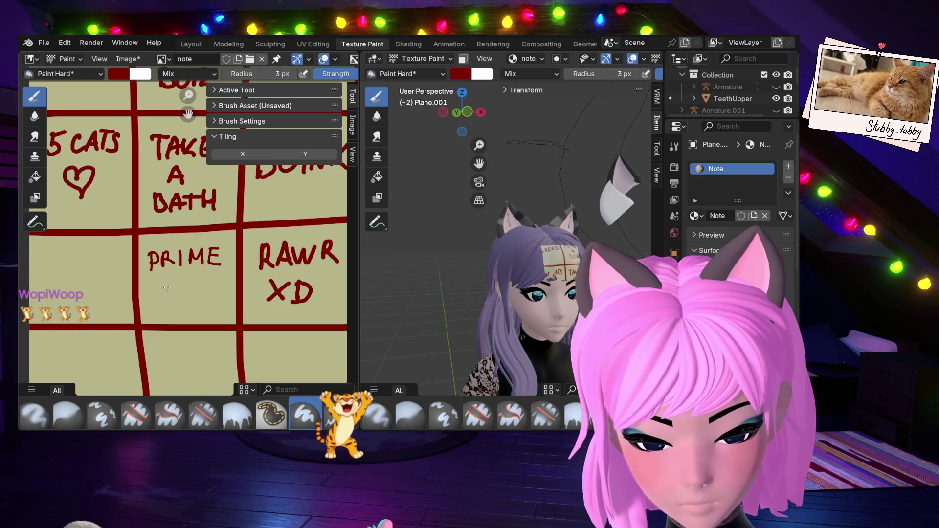
{"action": "mouse_move", "coordinate": [173, 285]}
{"action": "left_mouse_down"}
{"action": "mouse_move", "coordinate": [162, 302]}
{"action": "mouse_move", "coordinate": [186, 289]}
{"action": "left_mouse_up"}
{"action": "mouse_move", "coordinate": [194, 285]}
{"action": "left_mouse_down"}
{"action": "mouse_move", "coordinate": [197, 302]}
{"action": "mouse_move", "coordinate": [211, 297]}
{"action": "left_mouse_up"}
{"action": "left_click", "coordinate": [212, 302]}
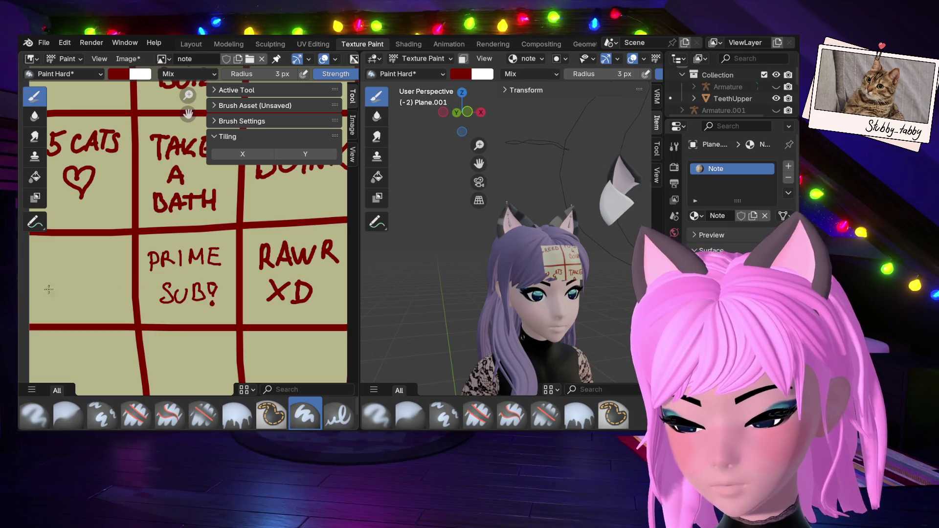
{"action": "mouse_move", "coordinate": [139, 285]}
{"action": "middle_mouse_down"}
{"action": "mouse_move", "coordinate": [196, 268]}
{"action": "mouse_move", "coordinate": [228, 273]}
{"action": "mouse_move", "coordinate": [225, 289]}
{"action": "mouse_move", "coordinate": [190, 249]}
{"action": "mouse_move", "coordinate": [223, 270]}
{"action": "middle_mouse_up"}
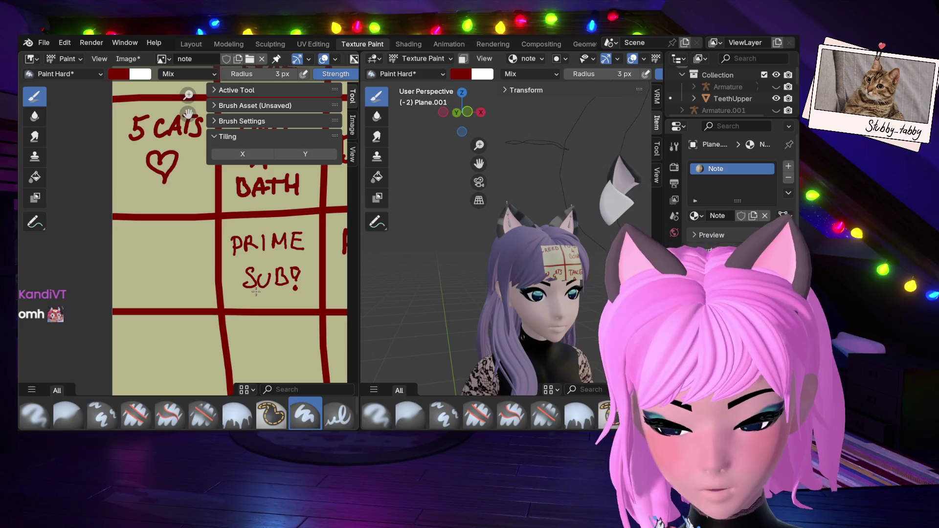
Paint PRIME with STUB beneath it in the cell below 5 CATS, left of PRIME SUB?
{"action": "mouse_move", "coordinate": [120, 234]}
{"action": "left_mouse_down"}
{"action": "mouse_move", "coordinate": [120, 252]}
{"action": "mouse_move", "coordinate": [121, 243]}
{"action": "mouse_move", "coordinate": [140, 251]}
{"action": "left_mouse_up"}
{"action": "mouse_move", "coordinate": [147, 233]}
{"action": "left_mouse_down"}
{"action": "mouse_move", "coordinate": [147, 249]}
{"action": "mouse_move", "coordinate": [190, 249]}
{"action": "mouse_move", "coordinate": [188, 240]}
{"action": "left_mouse_up"}
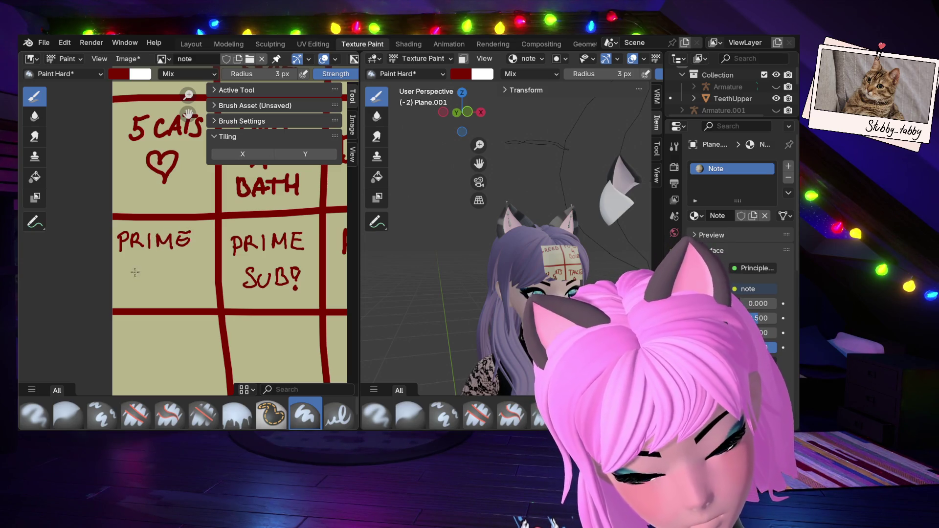
{"action": "mouse_move", "coordinate": [141, 265]}
{"action": "left_mouse_down"}
{"action": "mouse_move", "coordinate": [128, 280]}
{"action": "mouse_move", "coordinate": [159, 265]}
{"action": "left_mouse_up"}
{"action": "mouse_move", "coordinate": [150, 267]}
{"action": "left_mouse_down"}
{"action": "mouse_move", "coordinate": [148, 282]}
{"action": "mouse_move", "coordinate": [170, 267]}
{"action": "mouse_move", "coordinate": [172, 283]}
{"action": "left_mouse_up"}
{"action": "left_click_drag", "start_coordinate": [173, 267], "coordinate": [174, 282]}
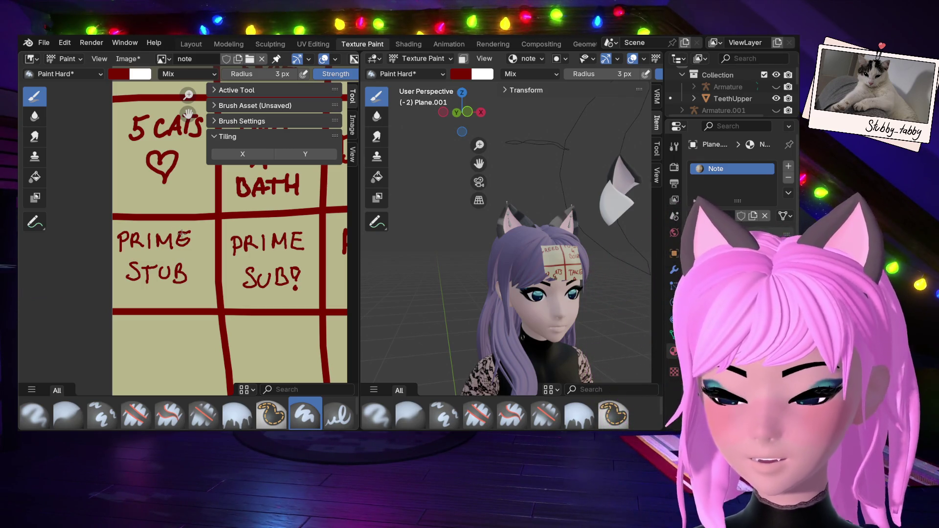
Zoom to the bottom-left cell and paint NO YOU beneath PRIME STUB, redoing the first NO.
{"action": "scroll", "coordinate": [319, 338], "scroll_direction": "down", "scroll_amount": 5}
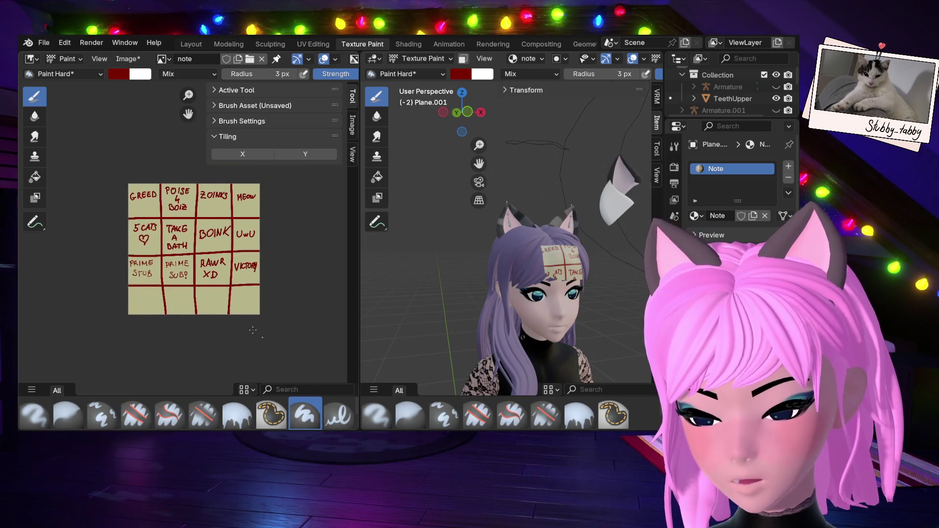
{"action": "scroll", "coordinate": [205, 335], "scroll_direction": "up", "scroll_amount": 2}
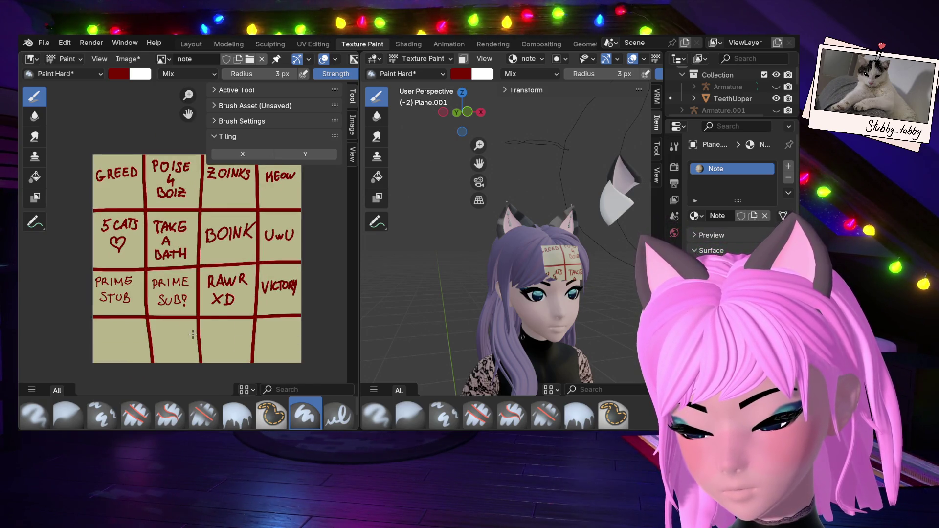
{"action": "scroll", "coordinate": [208, 326], "scroll_direction": "up", "scroll_amount": 1}
{"action": "middle_click_drag", "start_coordinate": [208, 326], "coordinate": [304, 279]}
{"action": "scroll", "coordinate": [279, 301], "scroll_direction": "up", "scroll_amount": 1}
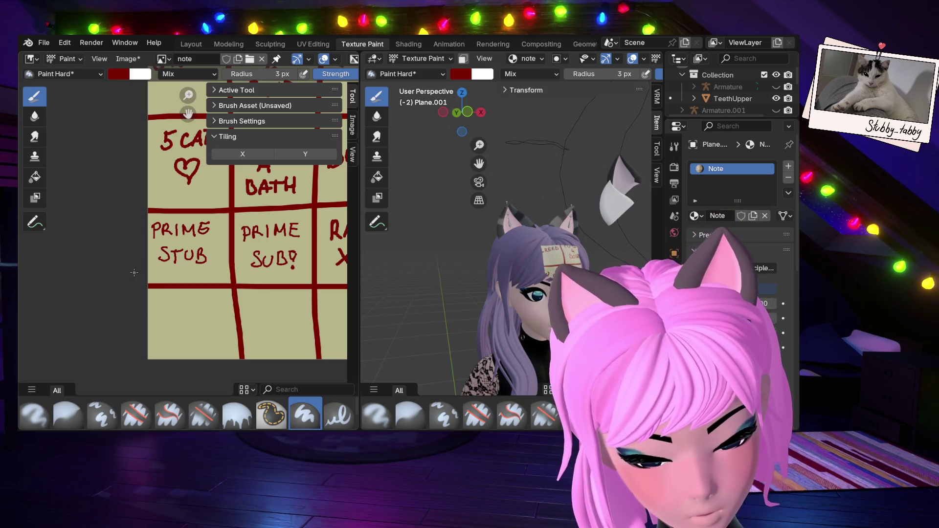
{"action": "left_click_drag", "start_coordinate": [155, 326], "coordinate": [175, 307]}
{"action": "key", "text": "ctrl+z"}
{"action": "key", "text": "ctrl+z"}
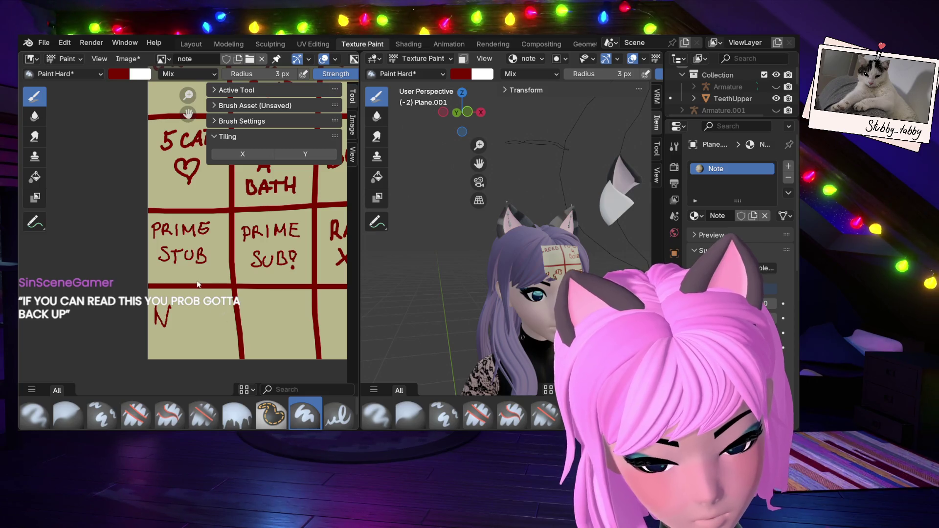
{"action": "mouse_move", "coordinate": [156, 336]}
{"action": "left_mouse_down"}
{"action": "mouse_move", "coordinate": [168, 310]}
{"action": "mouse_move", "coordinate": [196, 329]}
{"action": "mouse_move", "coordinate": [207, 311]}
{"action": "mouse_move", "coordinate": [227, 308]}
{"action": "left_mouse_up"}
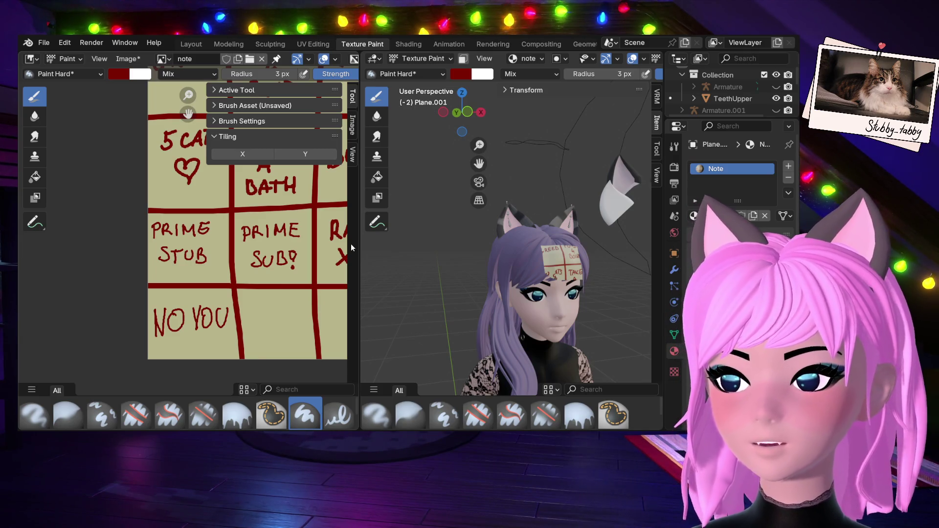
{"action": "left_click", "coordinate": [140, 74]}
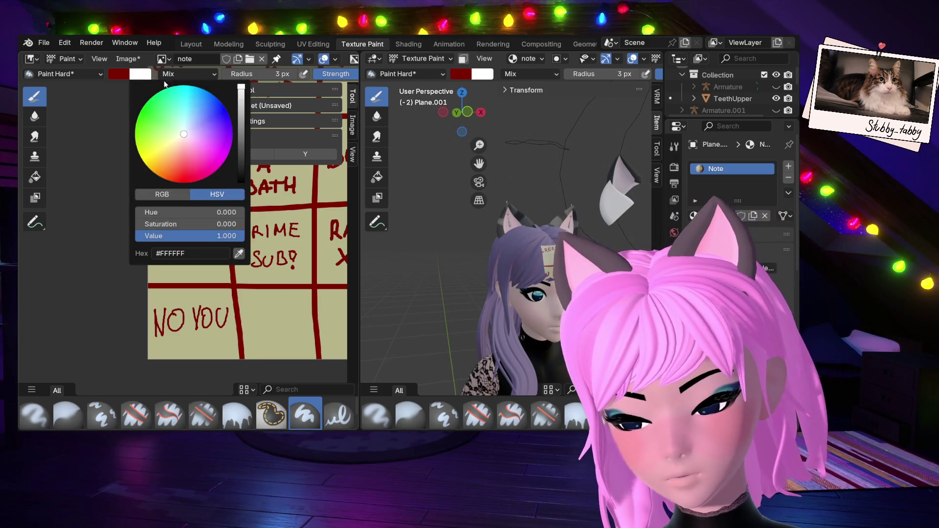
{"action": "left_click", "coordinate": [239, 253]}
{"action": "left_click", "coordinate": [162, 98]}
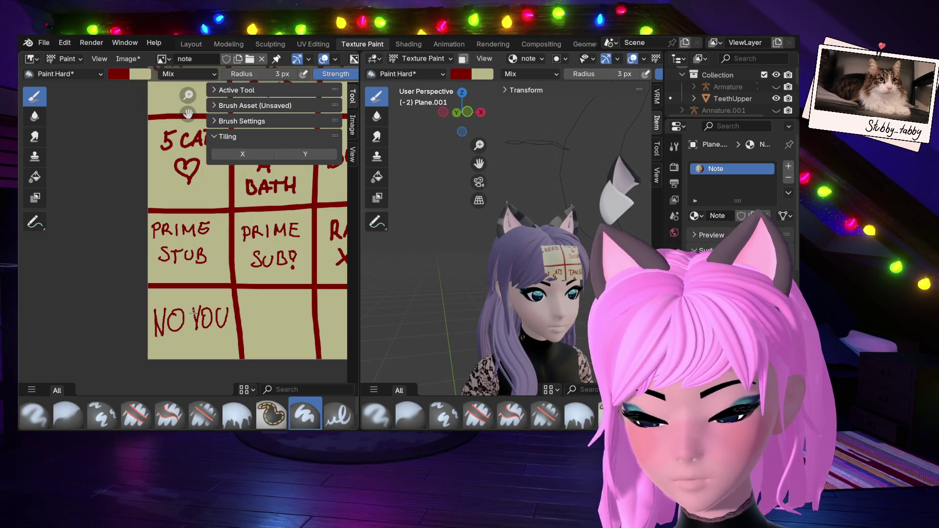
{"action": "left_click", "coordinate": [143, 76]}
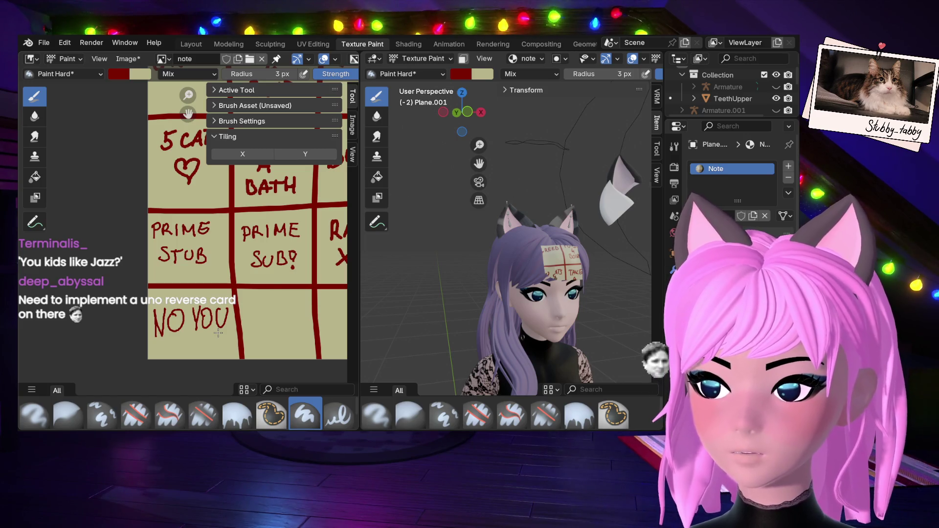
{"action": "scroll", "coordinate": [218, 333], "scroll_direction": "up", "scroll_amount": 2}
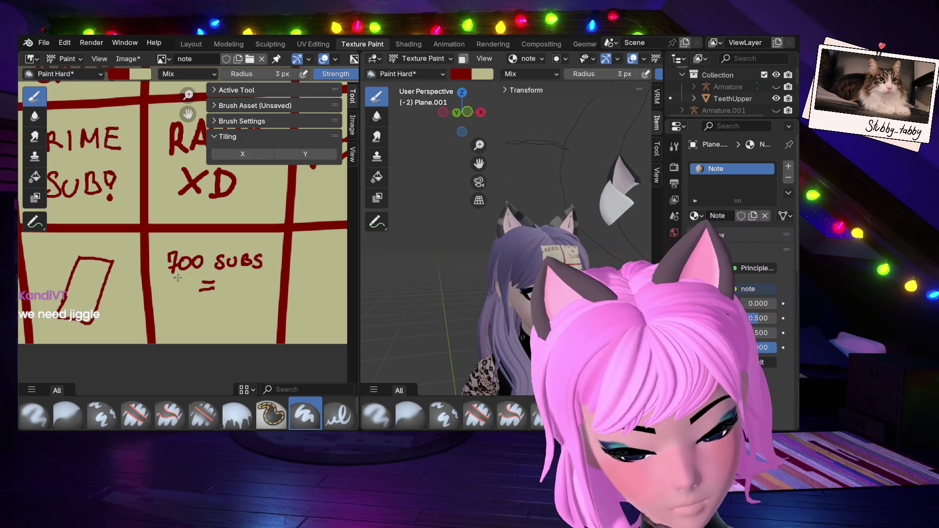
{"action": "mouse_move", "coordinate": [170, 297]}
{"action": "left_mouse_down"}
{"action": "mouse_move", "coordinate": [173, 318]}
{"action": "mouse_move", "coordinate": [166, 313]}
{"action": "left_mouse_up"}
{"action": "mouse_move", "coordinate": [182, 299]}
{"action": "left_mouse_down"}
{"action": "mouse_move", "coordinate": [182, 321]}
{"action": "mouse_move", "coordinate": [249, 316]}
{"action": "left_mouse_up"}
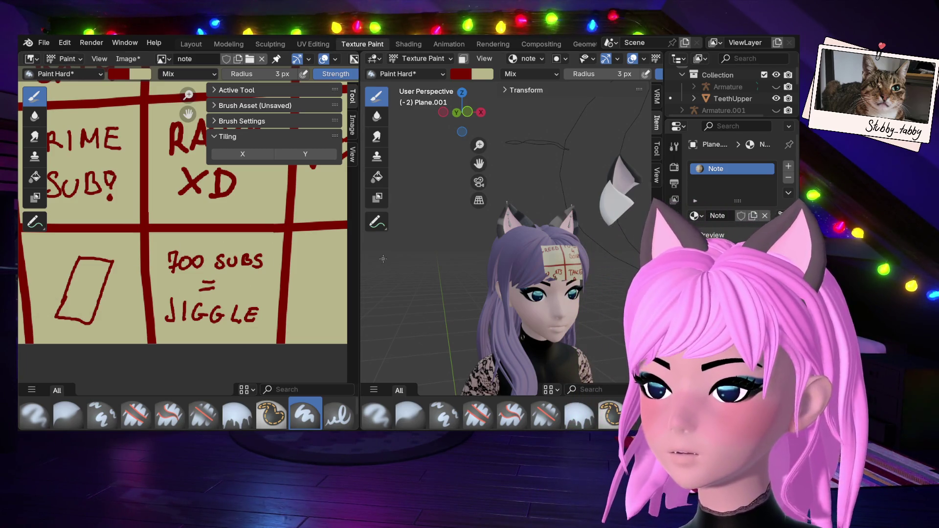
Pan past BOINK, RAWR XD and VICTORY and zoom until the empty bottom-right square fills the view.
{"action": "mouse_move", "coordinate": [313, 367]}
{"action": "middle_mouse_down"}
{"action": "mouse_move", "coordinate": [166, 304]}
{"action": "mouse_move", "coordinate": [225, 338]}
{"action": "middle_mouse_up"}
{"action": "scroll", "coordinate": [166, 303], "scroll_direction": "down", "scroll_amount": 1}
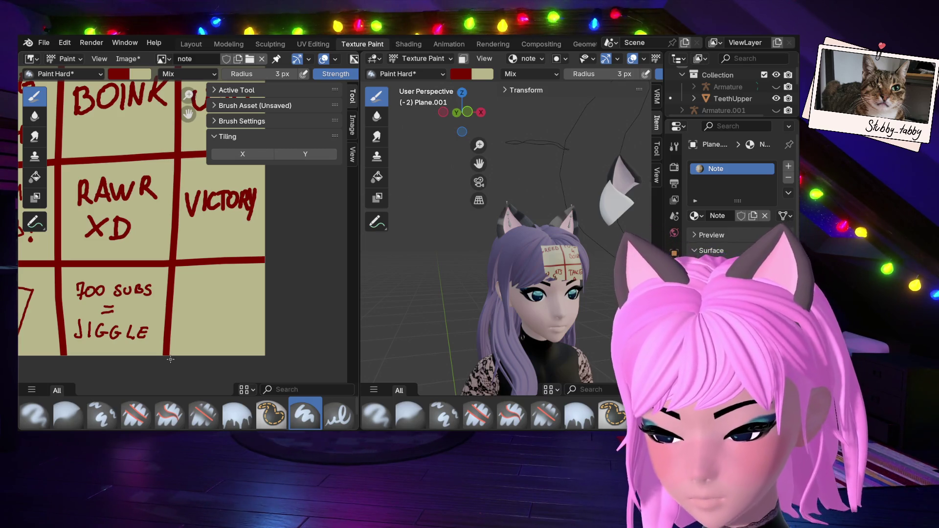
{"action": "scroll", "coordinate": [170, 360], "scroll_direction": "down", "scroll_amount": 1}
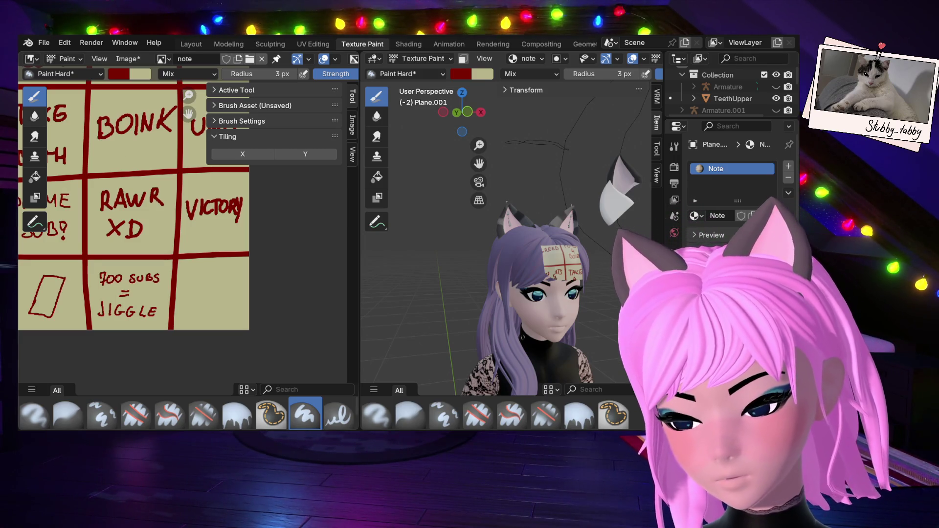
{"action": "middle_click_drag", "start_coordinate": [279, 248], "coordinate": [292, 276]}
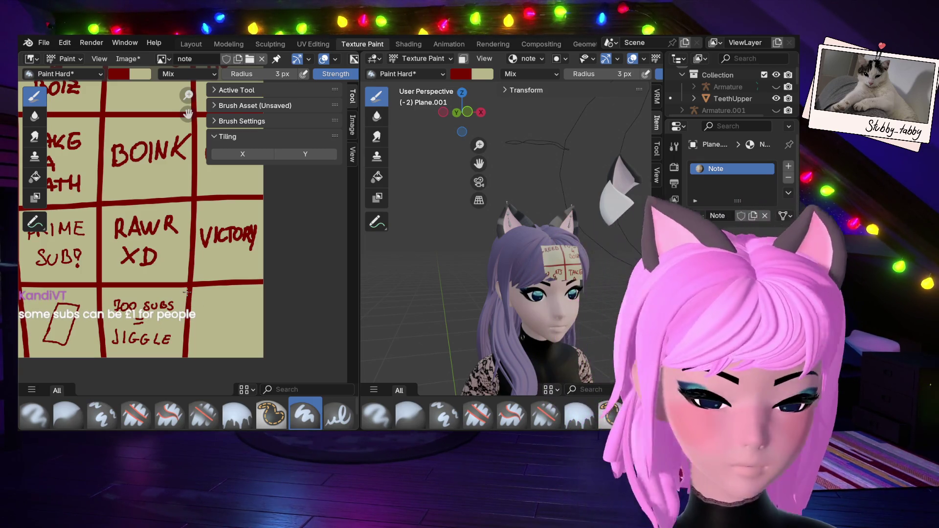
{"action": "mouse_move", "coordinate": [186, 292]}
{"action": "middle_mouse_down", "text": "ctrl"}
{"action": "mouse_move", "coordinate": [203, 275]}
{"action": "mouse_move", "coordinate": [153, 181]}
{"action": "mouse_move", "coordinate": [152, 128]}
{"action": "middle_mouse_up", "text": "ctrl"}
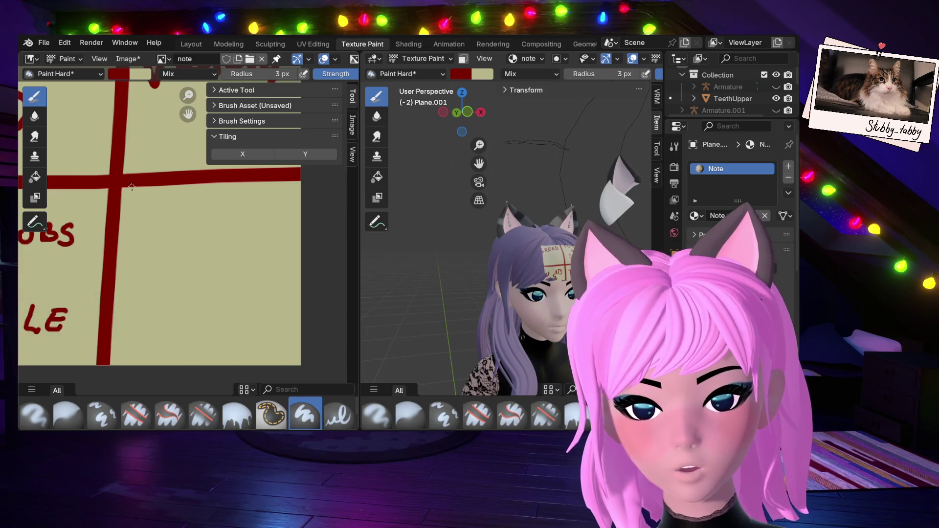
Letter GAMBA, RIGGED and BTW on three lines in the bottom-right square, redoing the first letter.
{"action": "mouse_move", "coordinate": [155, 214]}
{"action": "left_mouse_down"}
{"action": "mouse_move", "coordinate": [143, 243]}
{"action": "mouse_move", "coordinate": [153, 235]}
{"action": "left_mouse_up"}
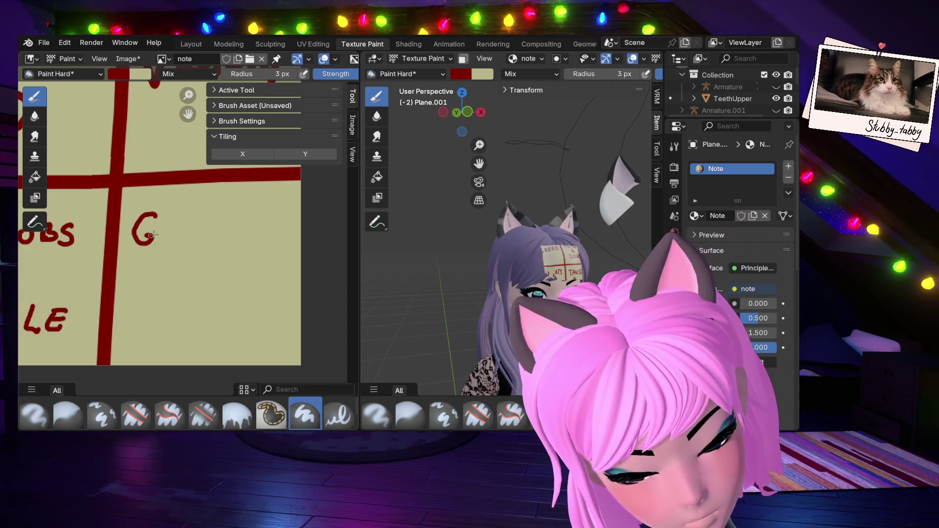
{"action": "key", "text": "ctrl+z"}
{"action": "key", "text": "ctrl+z"}
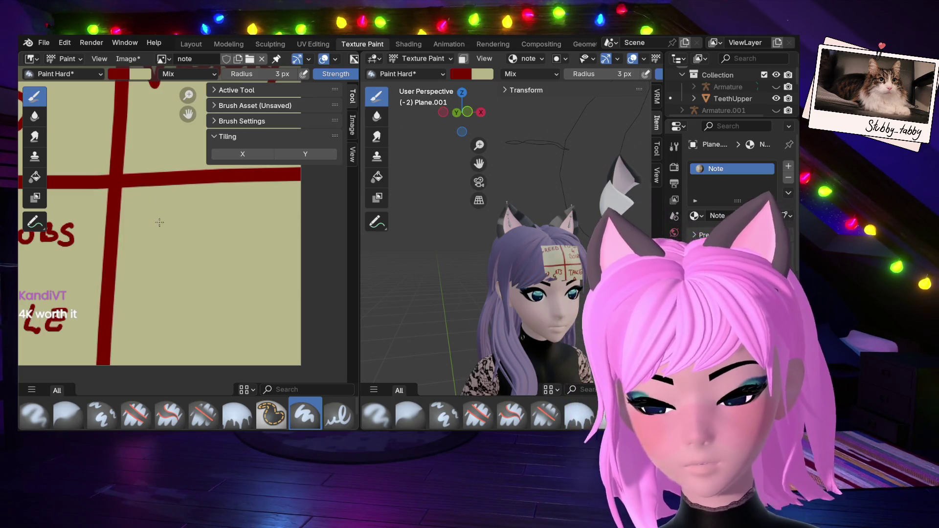
{"action": "mouse_move", "coordinate": [154, 216]}
{"action": "left_mouse_down"}
{"action": "mouse_move", "coordinate": [160, 234]}
{"action": "mouse_move", "coordinate": [183, 238]}
{"action": "mouse_move", "coordinate": [206, 226]}
{"action": "mouse_move", "coordinate": [216, 239]}
{"action": "mouse_move", "coordinate": [226, 218]}
{"action": "mouse_move", "coordinate": [231, 236]}
{"action": "mouse_move", "coordinate": [260, 241]}
{"action": "left_mouse_up"}
{"action": "left_click_drag", "start_coordinate": [252, 229], "coordinate": [245, 229]}
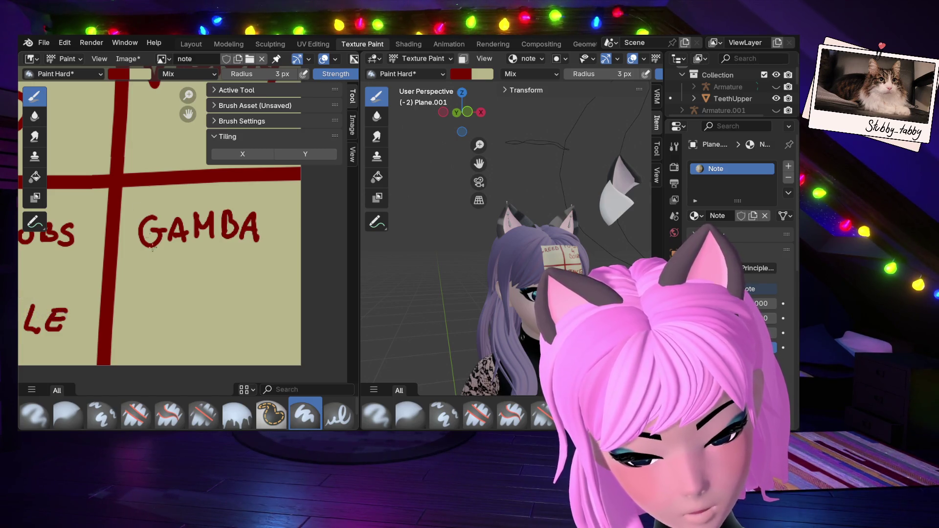
{"action": "left_click_drag", "start_coordinate": [158, 258], "coordinate": [158, 275]}
{"action": "mouse_move", "coordinate": [159, 258]}
{"action": "left_mouse_down"}
{"action": "mouse_move", "coordinate": [180, 276]}
{"action": "mouse_move", "coordinate": [228, 269]}
{"action": "mouse_move", "coordinate": [244, 277]}
{"action": "mouse_move", "coordinate": [250, 267]}
{"action": "mouse_move", "coordinate": [256, 277]}
{"action": "mouse_move", "coordinate": [259, 267]}
{"action": "left_mouse_up"}
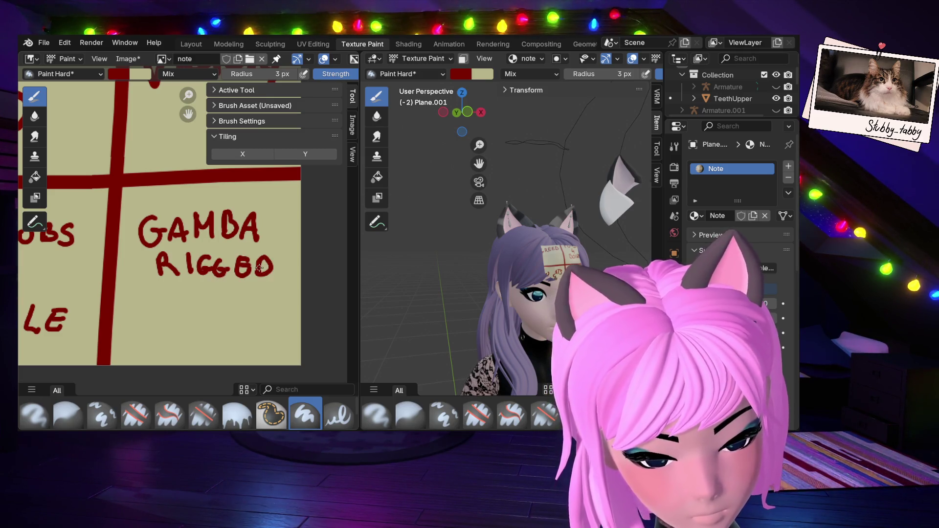
{"action": "mouse_move", "coordinate": [171, 317]}
{"action": "left_mouse_down"}
{"action": "mouse_move", "coordinate": [169, 302]}
{"action": "mouse_move", "coordinate": [171, 322]}
{"action": "left_mouse_up"}
{"action": "mouse_move", "coordinate": [205, 295]}
{"action": "left_mouse_down"}
{"action": "mouse_move", "coordinate": [201, 320]}
{"action": "mouse_move", "coordinate": [219, 296]}
{"action": "mouse_move", "coordinate": [255, 295]}
{"action": "left_mouse_up"}
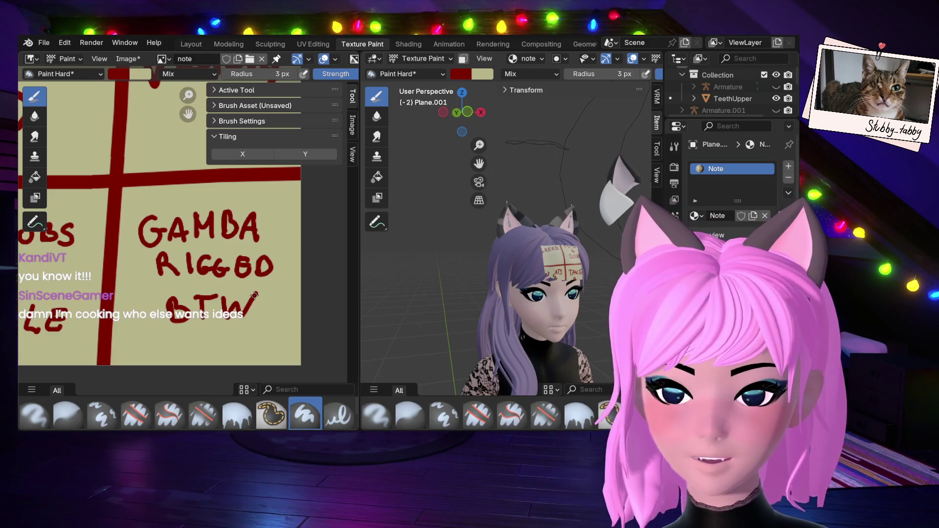
Fit the whole bingo texture in view and save the painted image with Image > Save.
{"action": "scroll", "coordinate": [186, 286], "scroll_direction": "down", "scroll_amount": 6}
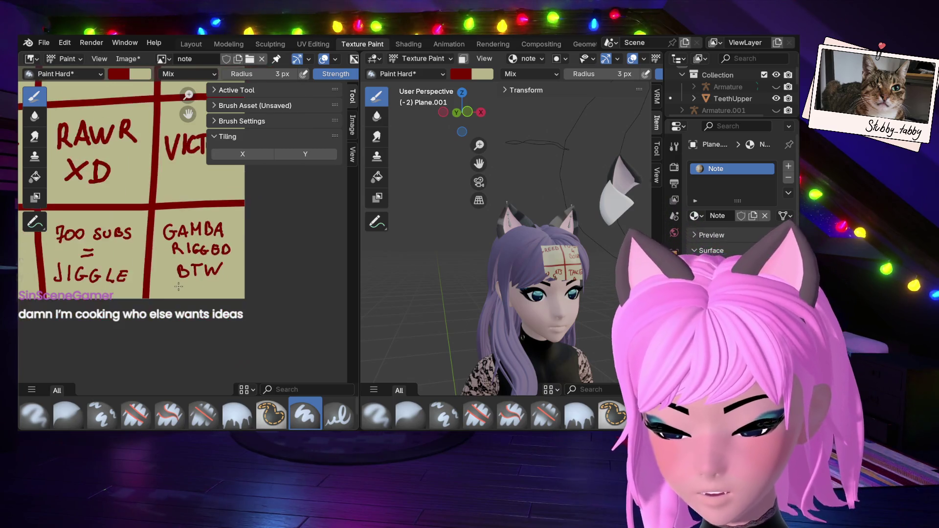
{"action": "scroll", "coordinate": [186, 286], "scroll_direction": "down", "scroll_amount": 2}
{"action": "middle_click_drag", "start_coordinate": [186, 286], "coordinate": [217, 327]}
{"action": "scroll", "coordinate": [217, 327], "scroll_direction": "up", "scroll_amount": 1}
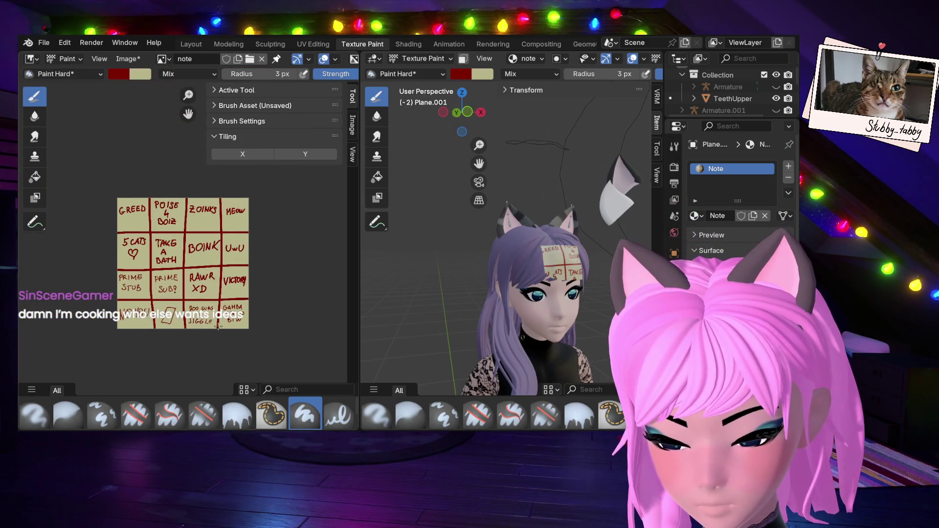
{"action": "left_click", "coordinate": [126, 58]}
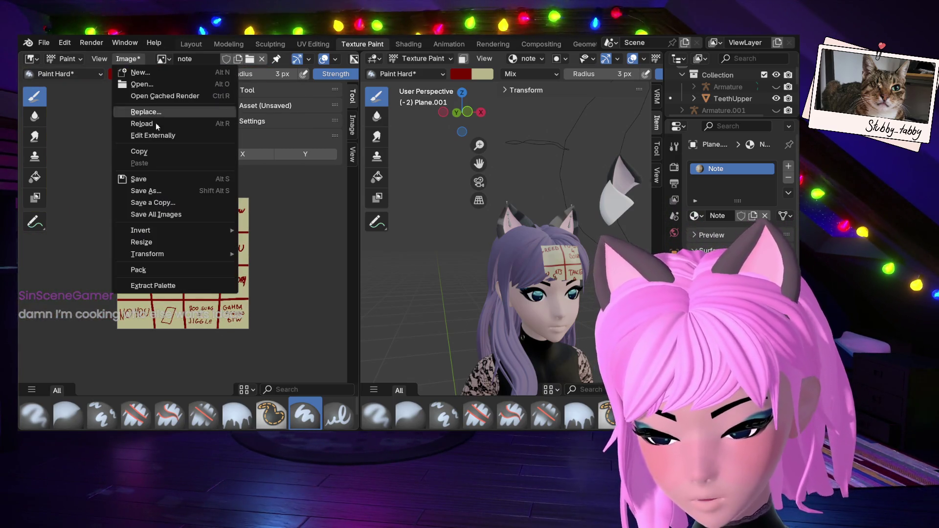
{"action": "left_click", "coordinate": [152, 177]}
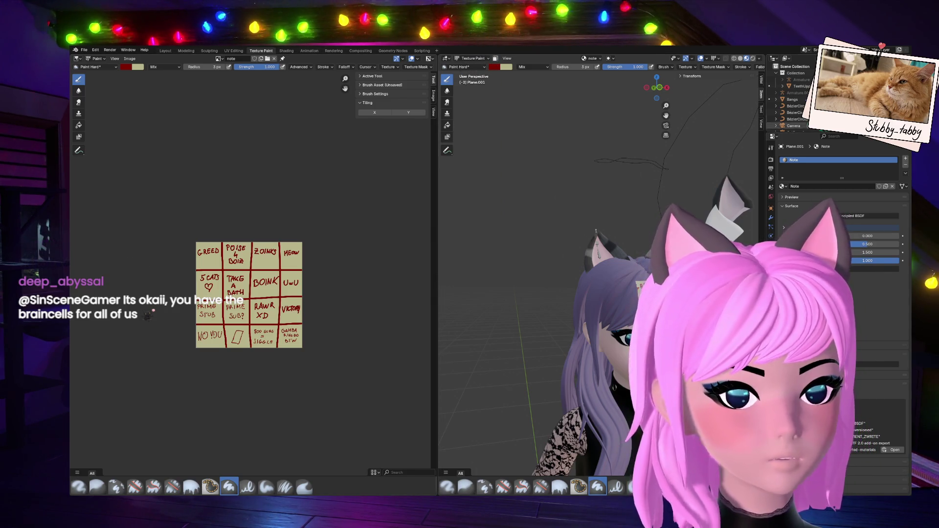
In UV Editing, select all the note's UVs, shrink the island and move it over GREED.
{"action": "key", "text": "ctrl+Page_Up"}
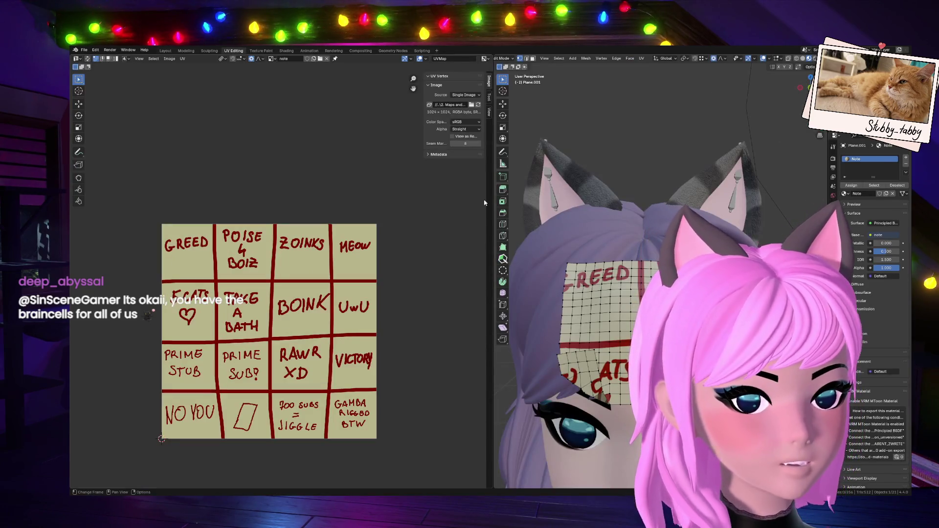
{"action": "key", "text": "a"}
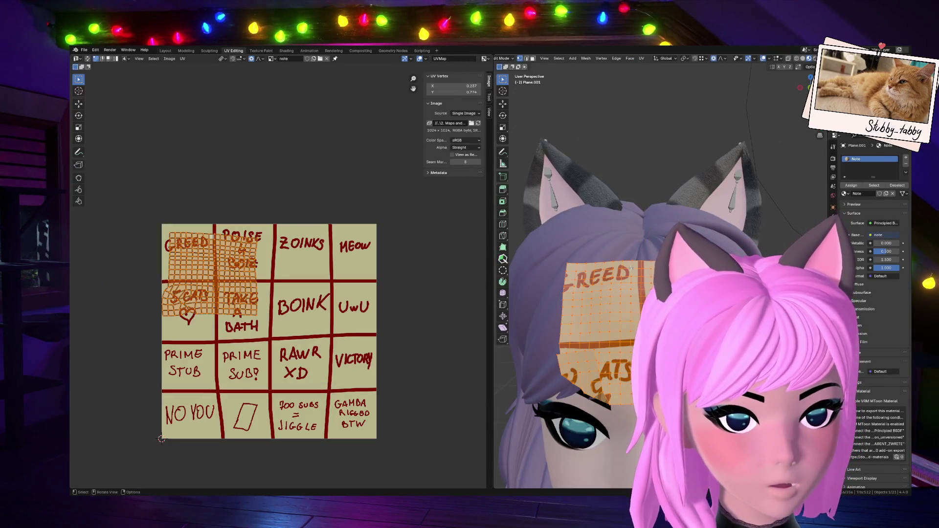
{"action": "key", "text": "s"}
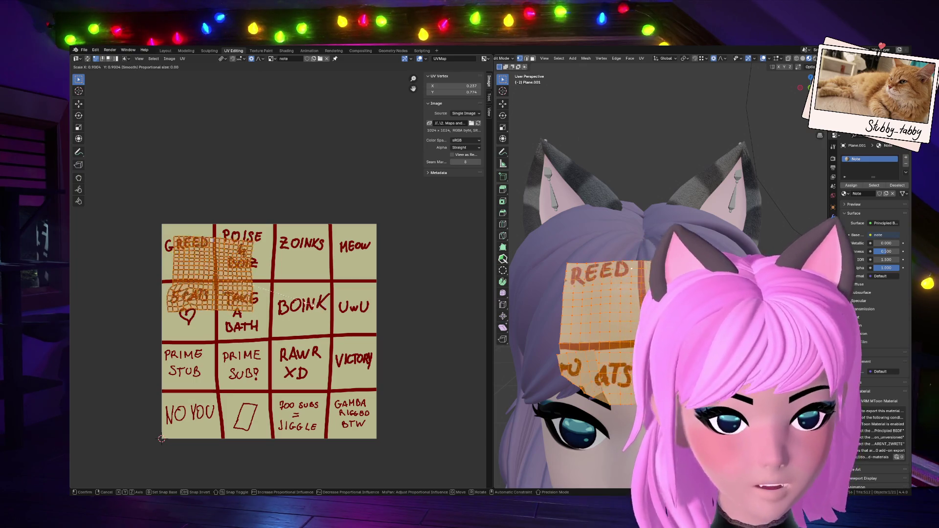
{"action": "left_click", "coordinate": [259, 302]}
{"action": "key", "text": "g"}
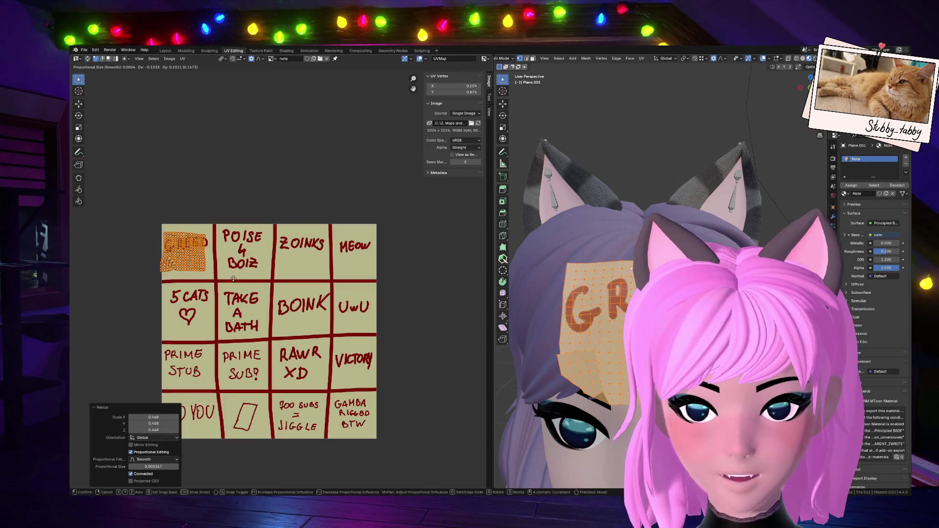
{"action": "left_click", "coordinate": [238, 279]}
Fine-tune the island's scale, position and rotation to cover the GREED square, then deselect all.
{"action": "key", "text": "s"}
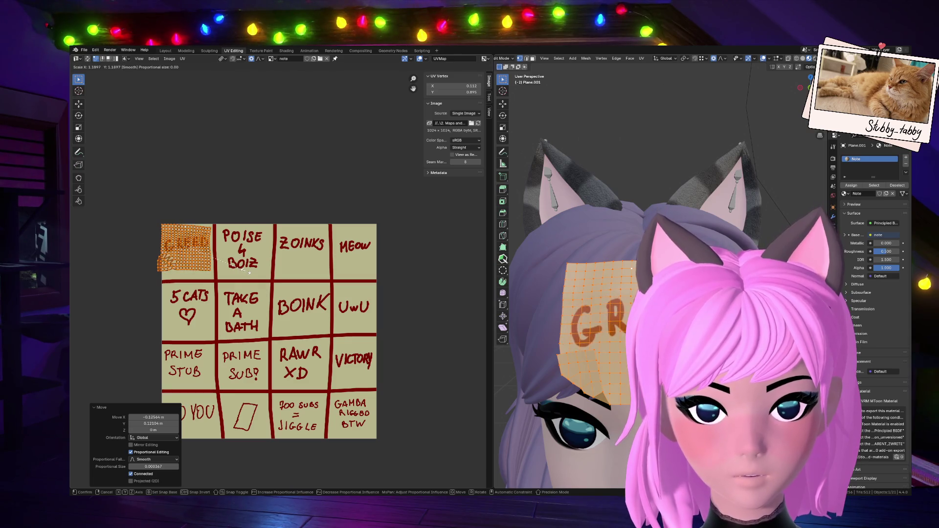
{"action": "left_click", "coordinate": [246, 273]}
{"action": "key", "text": "r"}
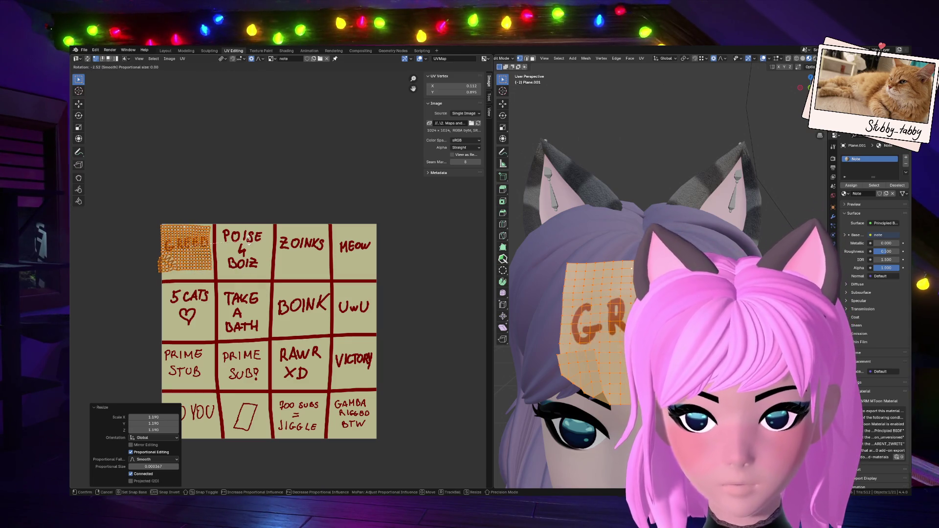
{"action": "left_click", "coordinate": [253, 249]}
{"action": "key", "text": "s"}
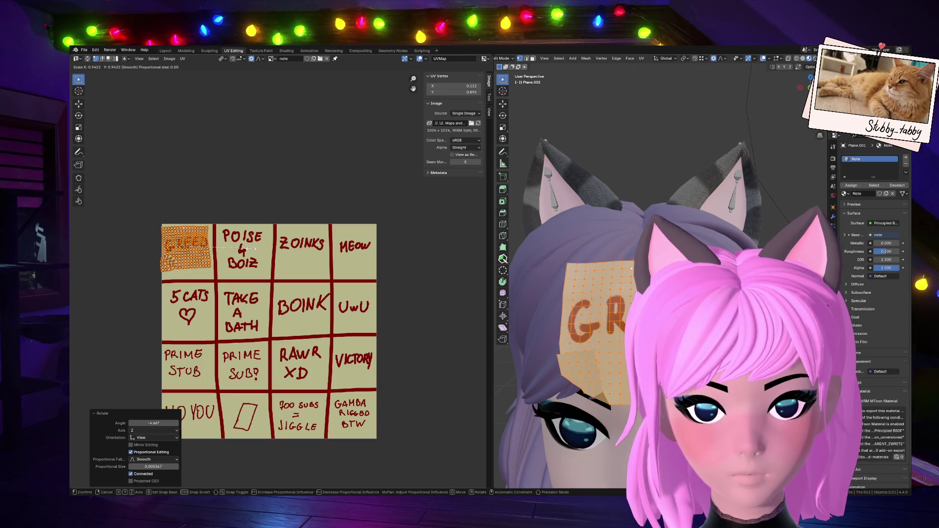
{"action": "left_click", "coordinate": [251, 257]}
{"action": "key", "text": "g"}
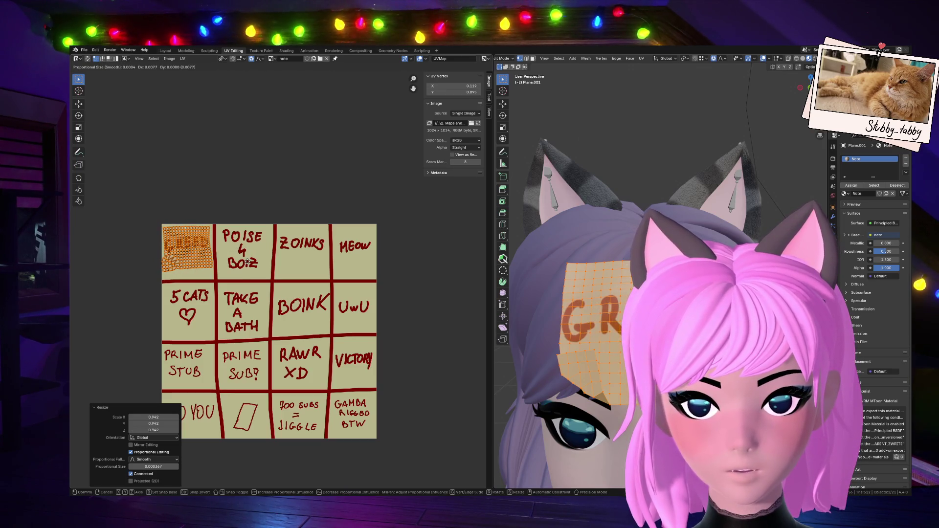
{"action": "left_click", "coordinate": [249, 255]}
{"action": "key", "text": "r"}
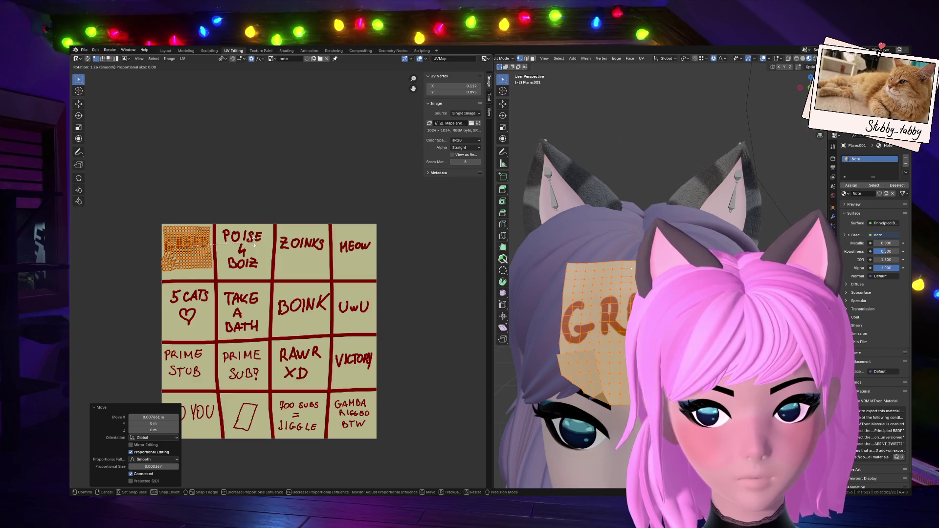
{"action": "left_click", "coordinate": [251, 256]}
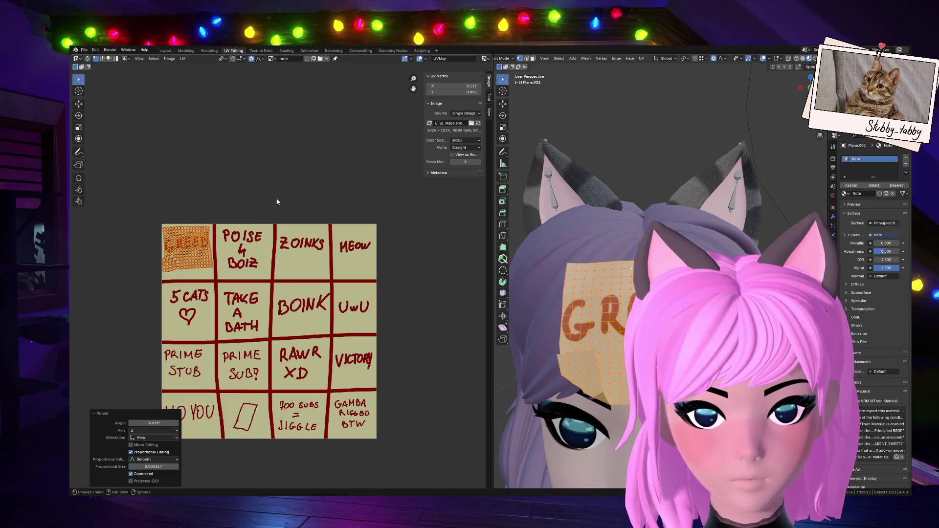
{"action": "key", "text": "alt+a"}
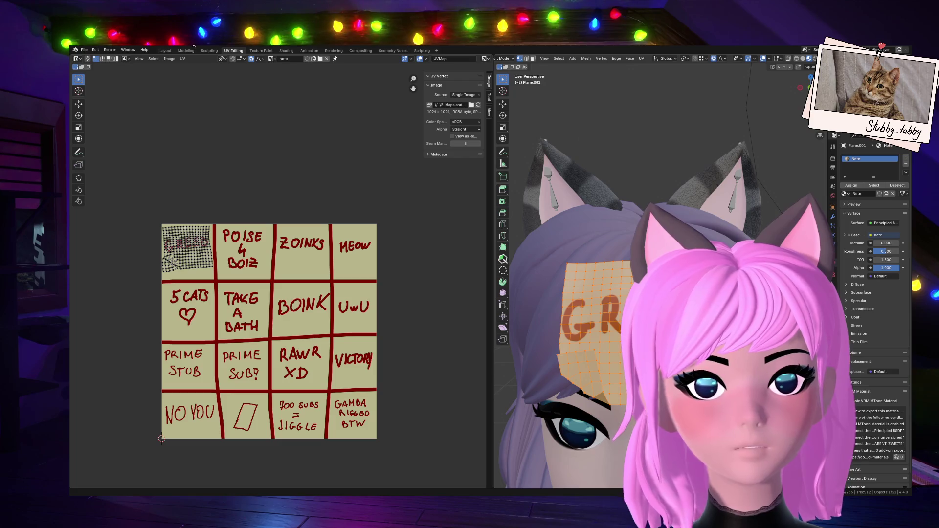
Return to the Layout workspace, deselect the GREED note and save the .blend file.
{"action": "left_click", "coordinate": [165, 51]}
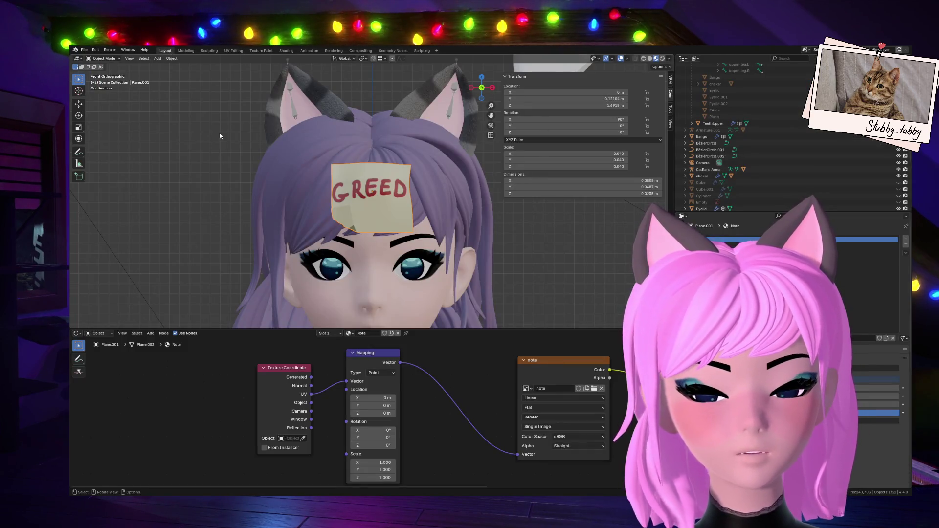
{"action": "mouse_move", "coordinate": [372, 398]}
{"action": "left_mouse_down"}
{"action": "mouse_move", "coordinate": [391, 406]}
{"action": "mouse_move", "coordinate": [352, 406]}
{"action": "mouse_move", "coordinate": [391, 398]}
{"action": "mouse_move", "coordinate": [367, 407]}
{"action": "mouse_move", "coordinate": [387, 406]}
{"action": "left_mouse_up"}
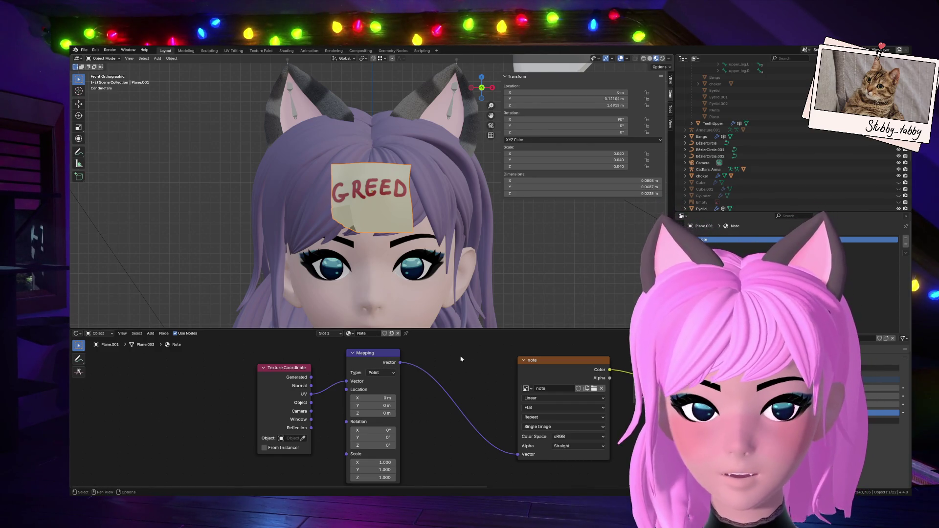
{"action": "left_click", "coordinate": [236, 168]}
{"action": "key", "text": "ctrl+s"}
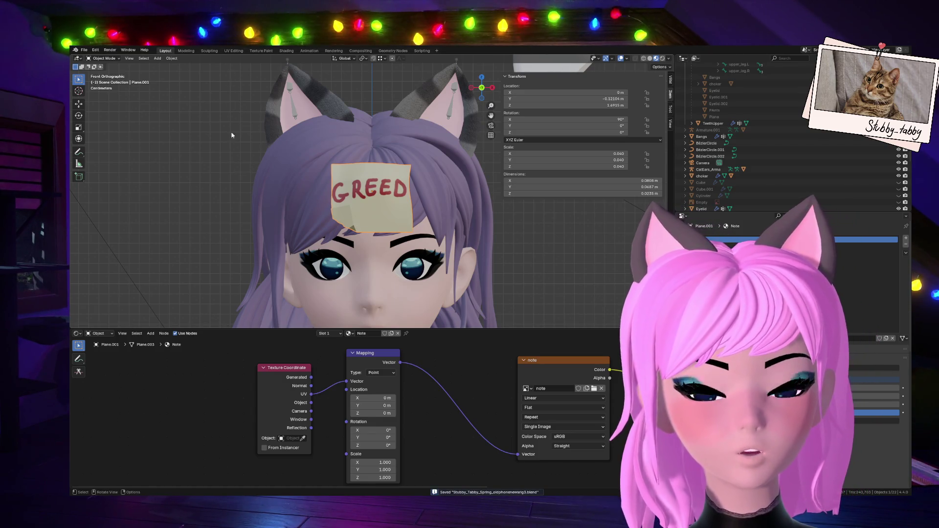
Drag the viewport border down to enlarge the 3D view and zoom on the head.
{"action": "left_click_drag", "start_coordinate": [445, 330], "coordinate": [445, 412]}
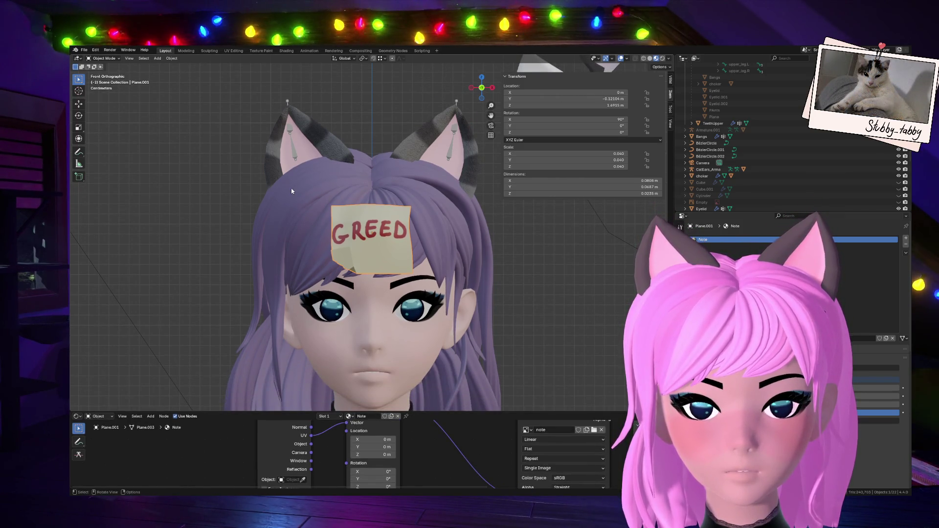
{"action": "scroll", "coordinate": [314, 213], "scroll_direction": "up", "scroll_amount": 2}
{"action": "scroll", "coordinate": [310, 217], "scroll_direction": "down", "scroll_amount": 3}
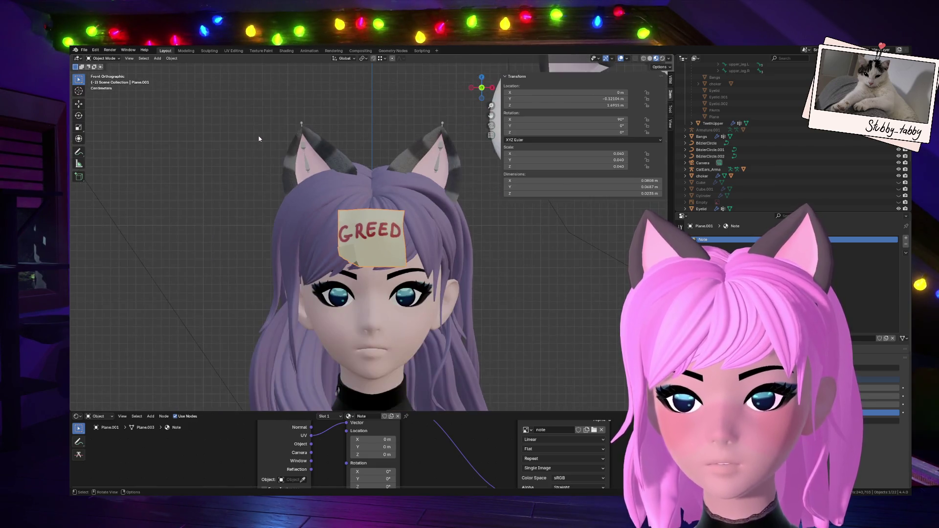
Save the project with File > Save and go to File > Export for the FBX export.
{"action": "left_click", "coordinate": [84, 50]}
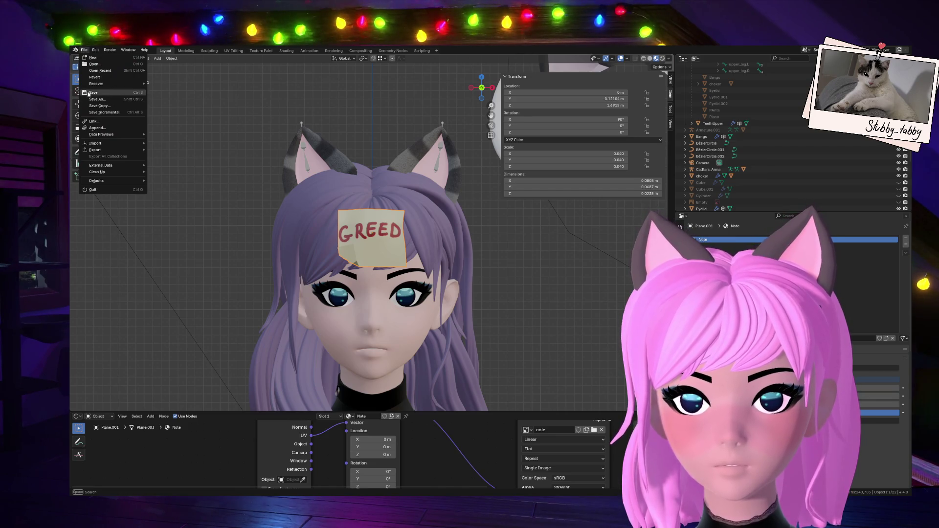
{"action": "left_click", "coordinate": [93, 93]}
{"action": "left_click", "coordinate": [84, 50]}
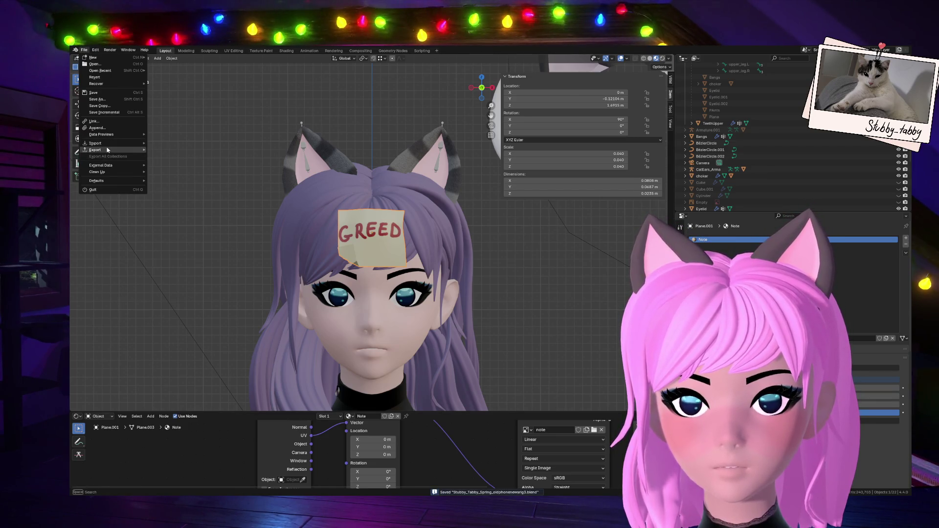
{"action": "mouse_move", "coordinate": [110, 150]}
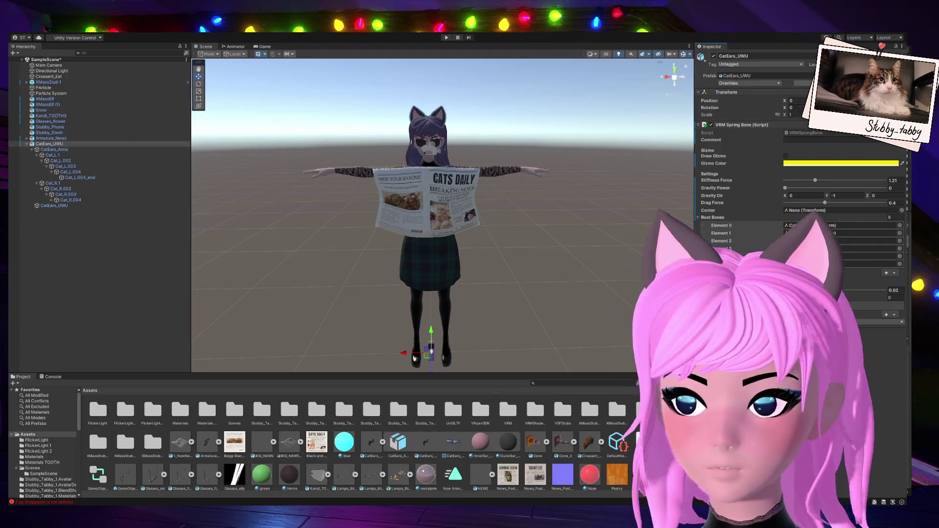
Clear the scene selection, scroll the Project panel and select the DUMDUM.fbx asset.
{"action": "left_click", "coordinate": [430, 211]}
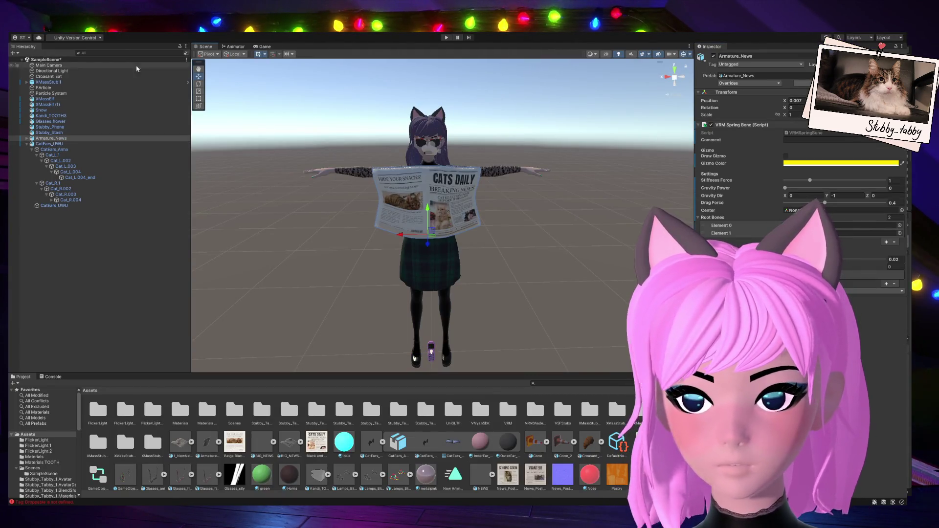
{"action": "left_click", "coordinate": [281, 248]}
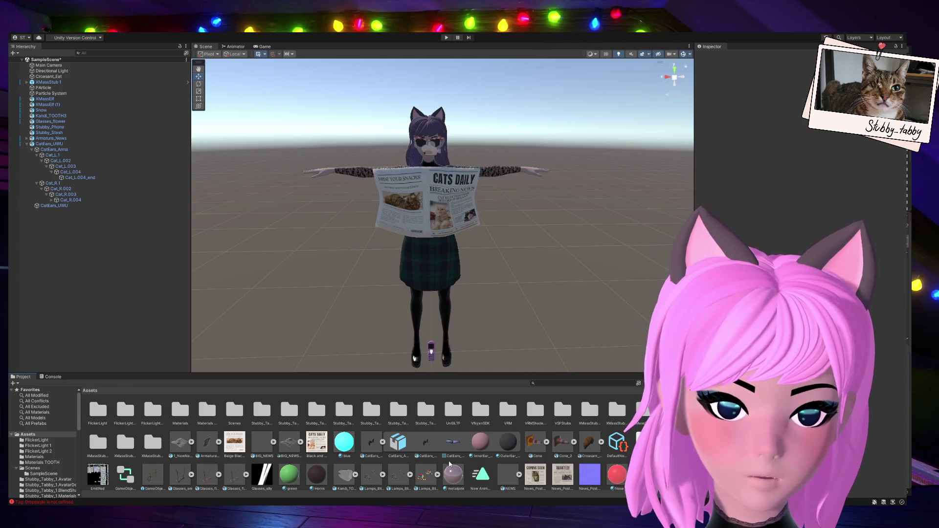
{"action": "scroll", "coordinate": [448, 462], "scroll_direction": "down", "scroll_amount": 1}
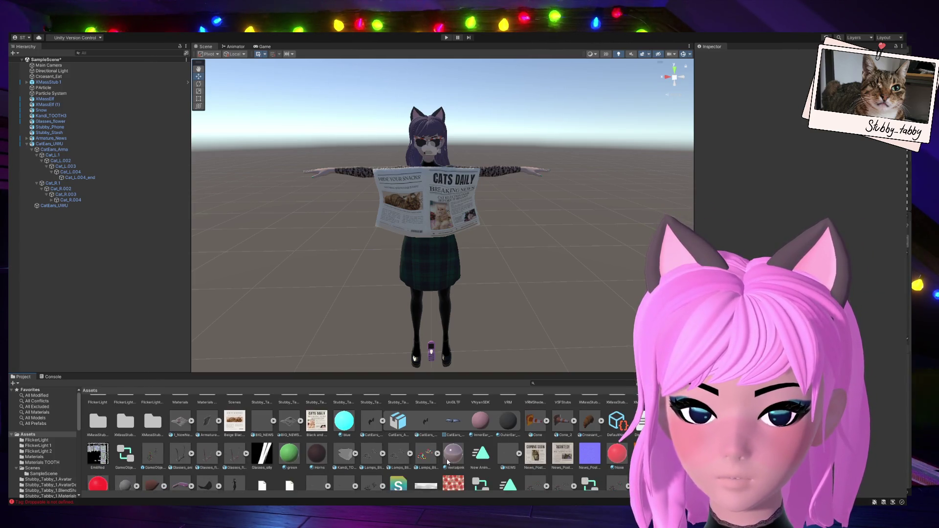
{"action": "scroll", "coordinate": [447, 462], "scroll_direction": "down", "scroll_amount": 2}
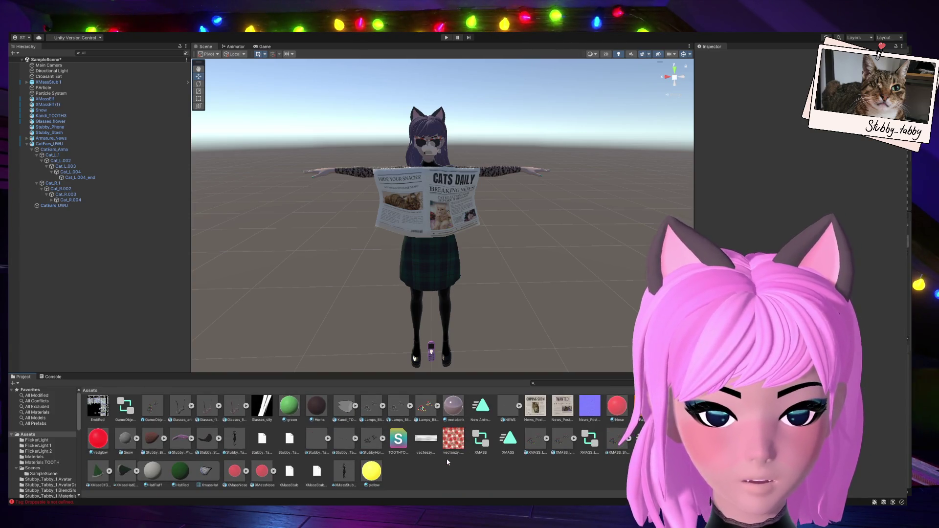
{"action": "scroll", "coordinate": [447, 462], "scroll_direction": "up", "scroll_amount": 3}
{"action": "scroll", "coordinate": [447, 462], "scroll_direction": "down", "scroll_amount": 2}
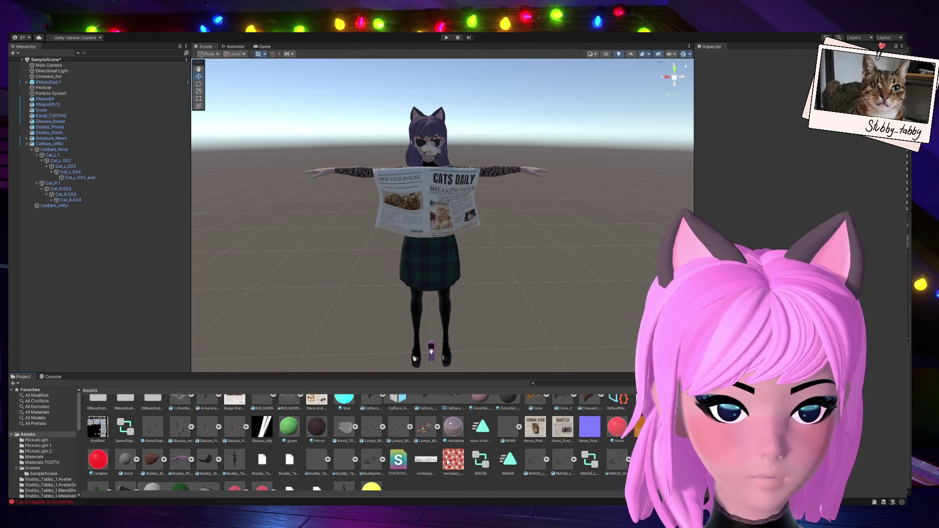
{"action": "scroll", "coordinate": [447, 462], "scroll_direction": "up", "scroll_amount": 2}
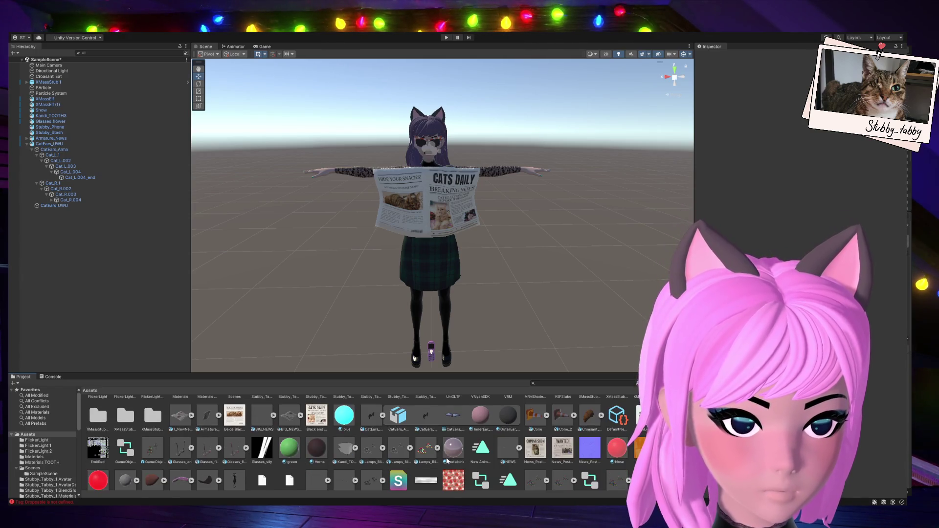
{"action": "scroll", "coordinate": [447, 461], "scroll_direction": "up", "scroll_amount": 1}
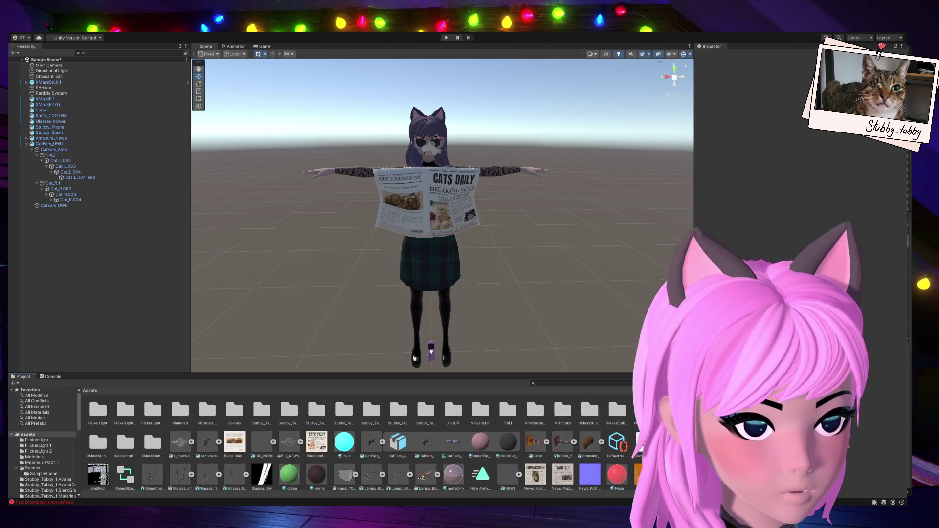
{"action": "left_click", "coordinate": [641, 443]}
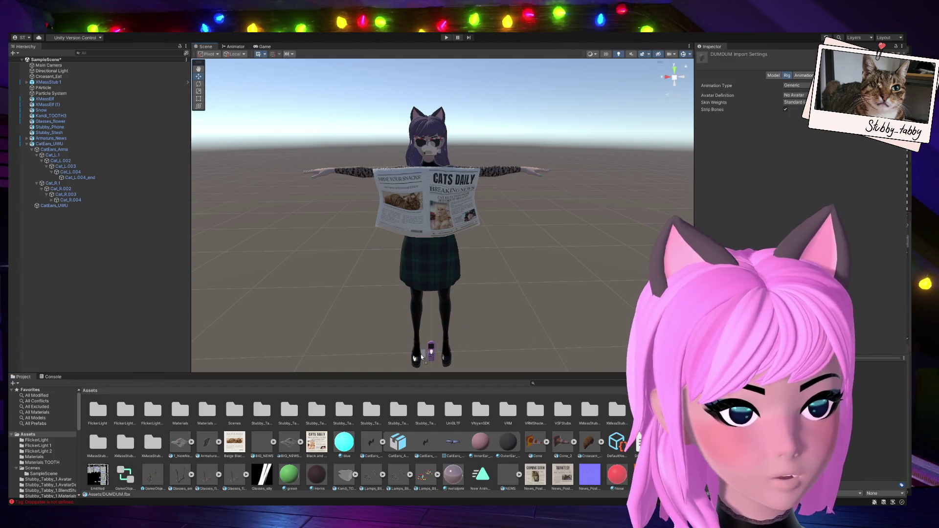
Drop DUMDUM.fbx into the scene, set Position X to 0, and raise it to the head.
{"action": "left_click_drag", "start_coordinate": [422, 358], "coordinate": [422, 358]}
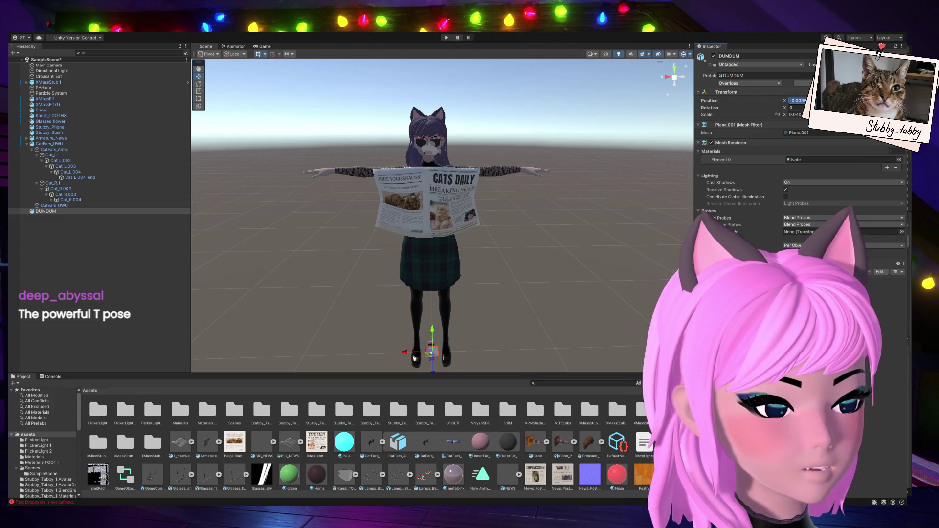
{"action": "type", "text": "00"}
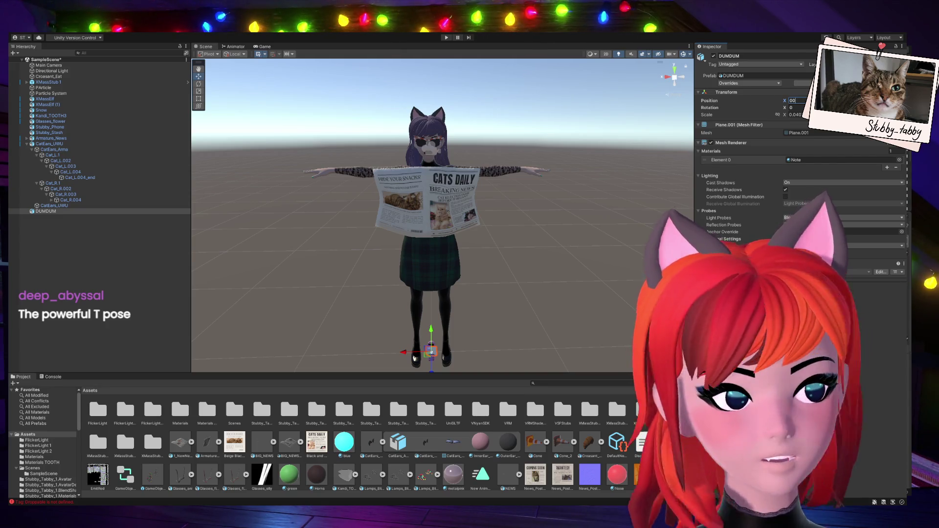
{"action": "key", "text": "Return"}
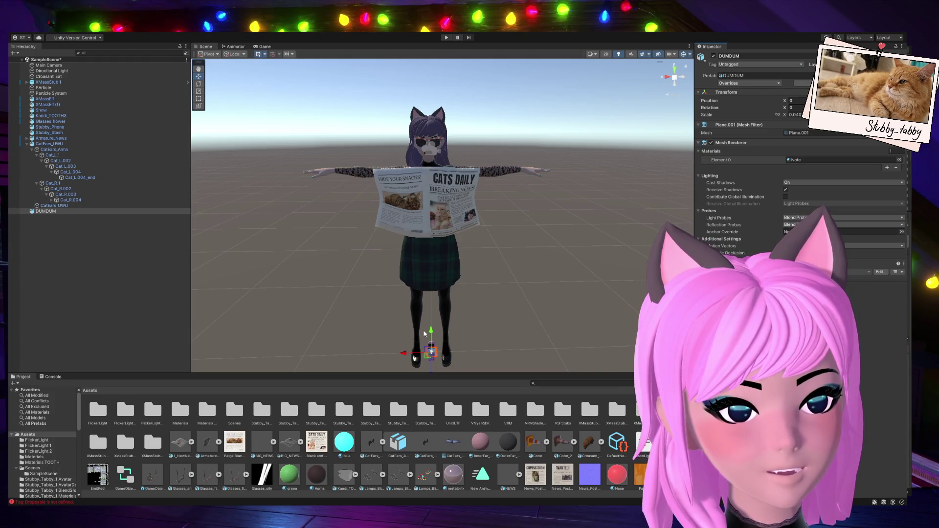
{"action": "mouse_move", "coordinate": [431, 334]}
{"action": "left_mouse_down"}
{"action": "mouse_move", "coordinate": [429, 147]}
{"action": "mouse_move", "coordinate": [439, 107]}
{"action": "left_mouse_up"}
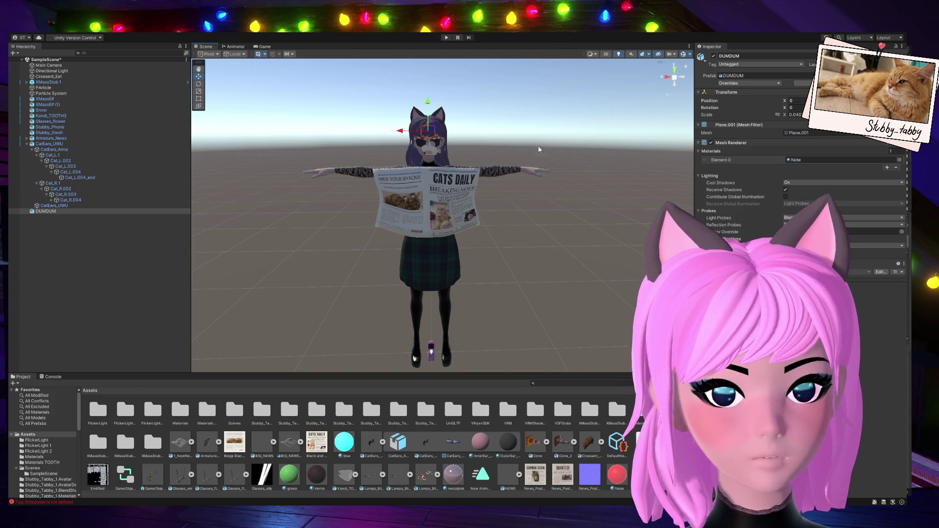
Zoom, orbit and pan the Scene view to a close front view of the avatar's head.
{"action": "scroll", "coordinate": [538, 149], "scroll_direction": "up", "scroll_amount": 6}
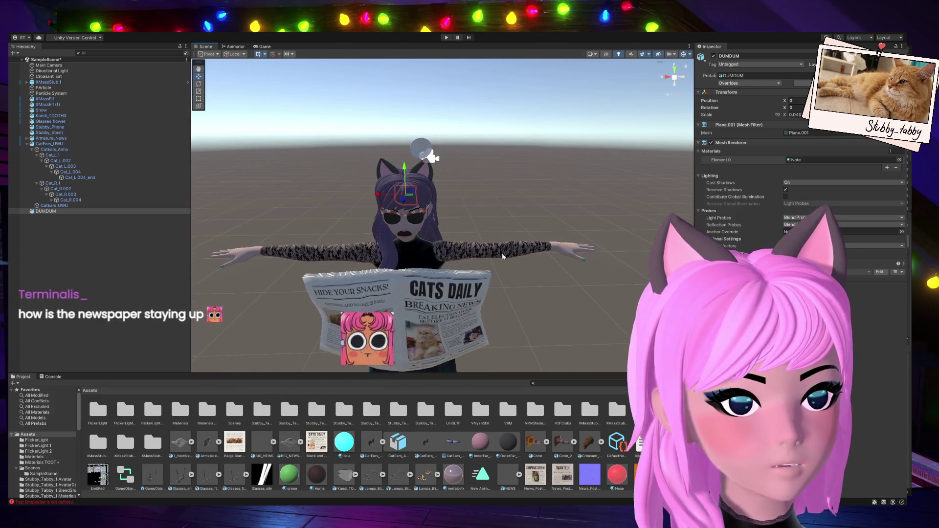
{"action": "mouse_move", "coordinate": [502, 257]}
{"action": "left_mouse_down", "text": "alt"}
{"action": "mouse_move", "coordinate": [486, 196]}
{"action": "mouse_move", "coordinate": [468, 188]}
{"action": "left_mouse_up", "text": "alt"}
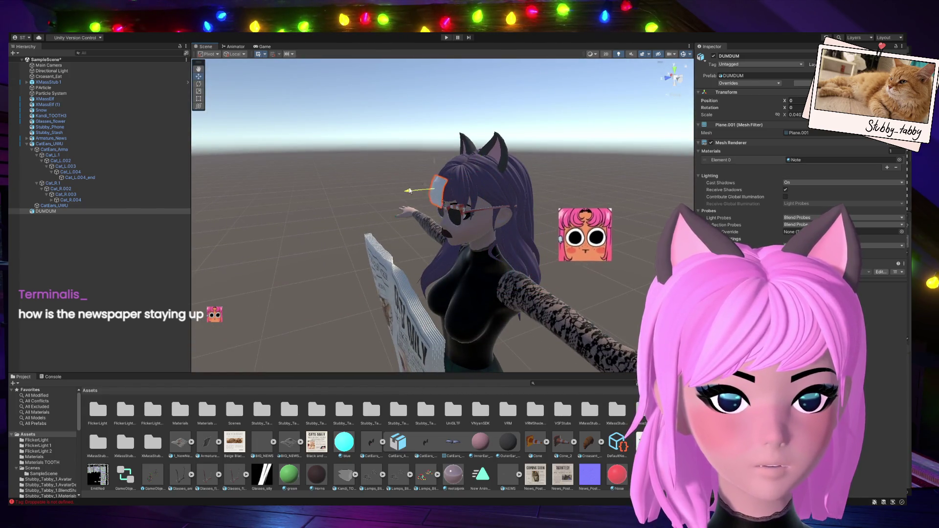
{"action": "mouse_move", "coordinate": [421, 188]}
{"action": "left_mouse_down", "text": "alt"}
{"action": "mouse_move", "coordinate": [551, 222]}
{"action": "mouse_move", "coordinate": [374, 303]}
{"action": "left_mouse_up", "text": "alt"}
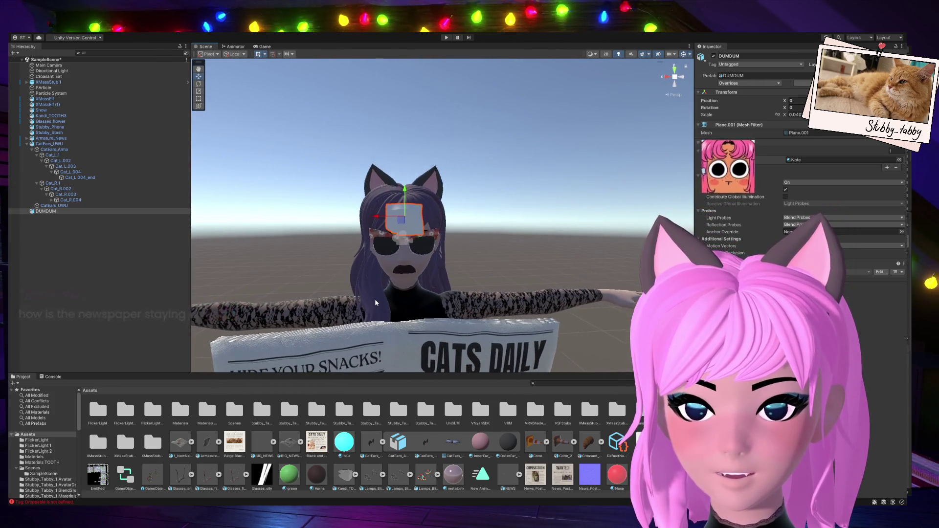
{"action": "scroll", "coordinate": [375, 303], "scroll_direction": "down", "scroll_amount": 3}
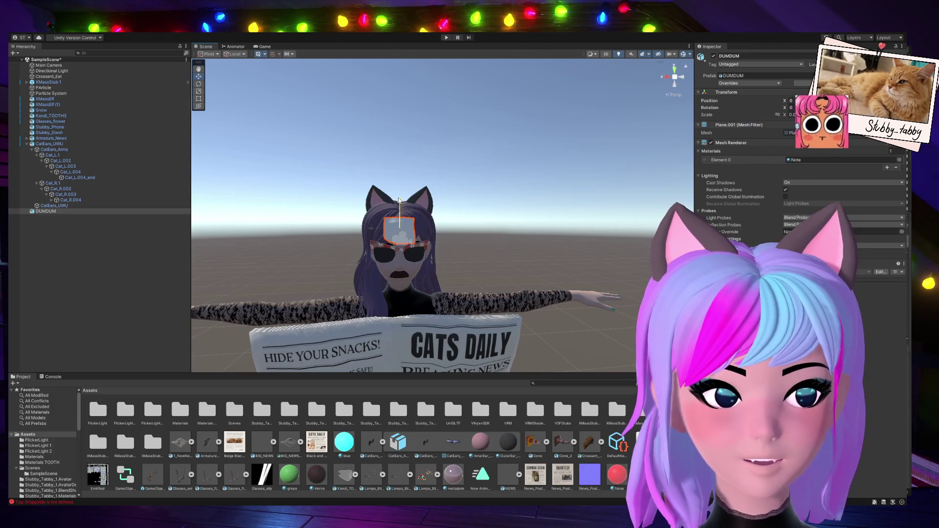
{"action": "scroll", "coordinate": [389, 294], "scroll_direction": "up", "scroll_amount": 3}
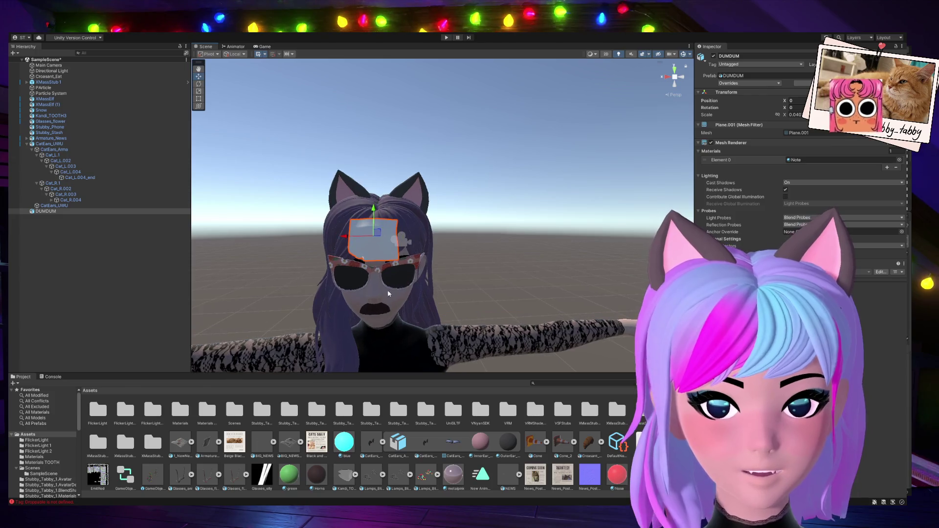
{"action": "middle_click_drag", "start_coordinate": [389, 294], "coordinate": [433, 279]}
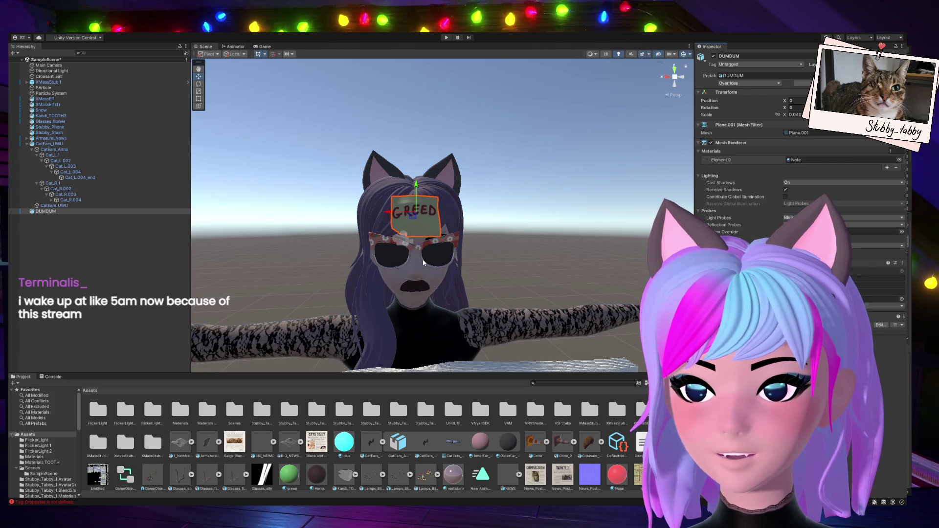
Zoom the Scene view in and out to check the GREED note on the forehead.
{"action": "scroll", "coordinate": [424, 262], "scroll_direction": "up", "scroll_amount": 3}
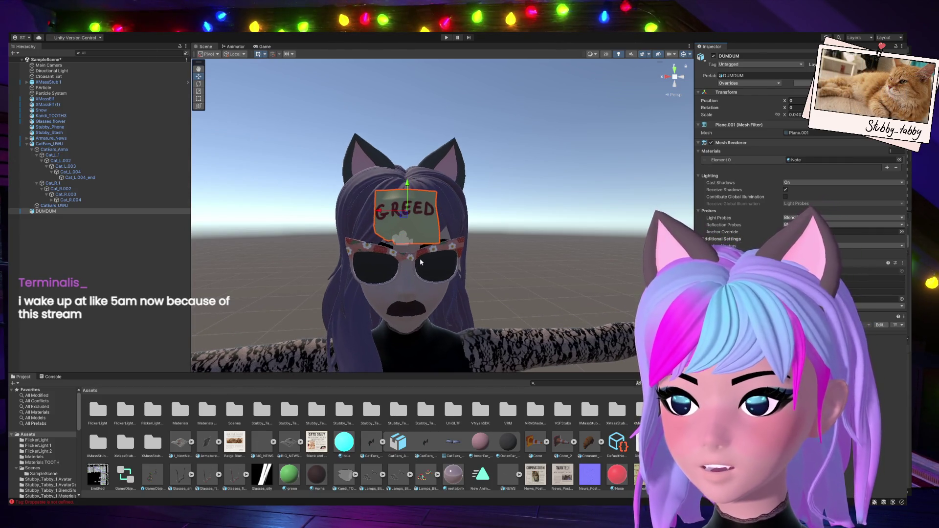
{"action": "scroll", "coordinate": [420, 263], "scroll_direction": "down", "scroll_amount": 3}
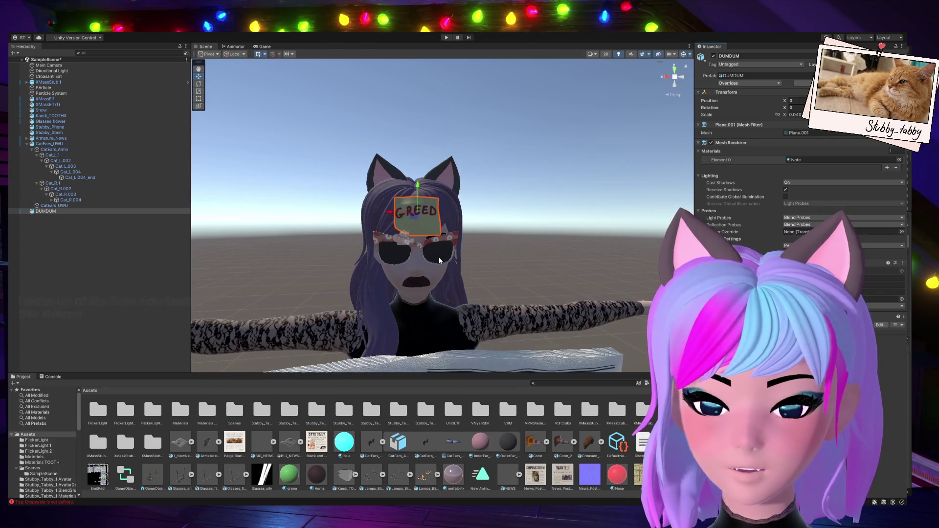
{"action": "scroll", "coordinate": [439, 260], "scroll_direction": "up", "scroll_amount": 3}
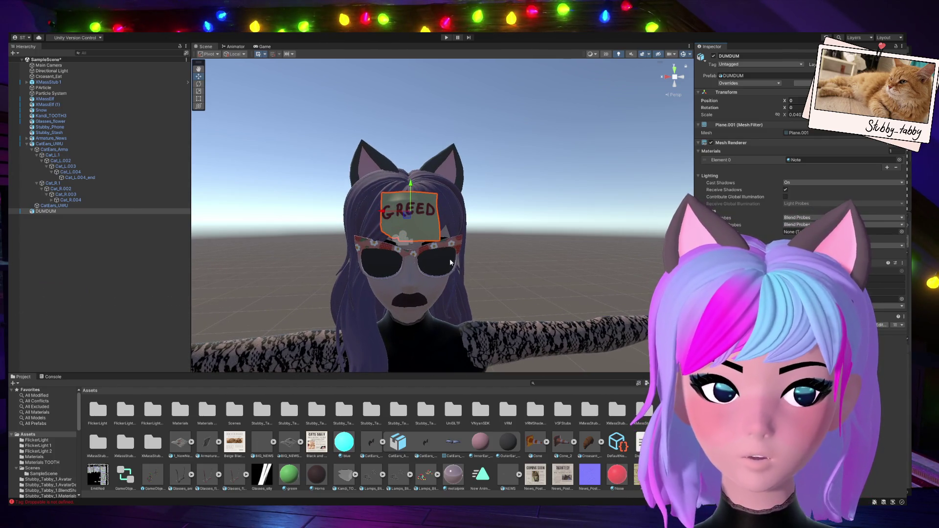
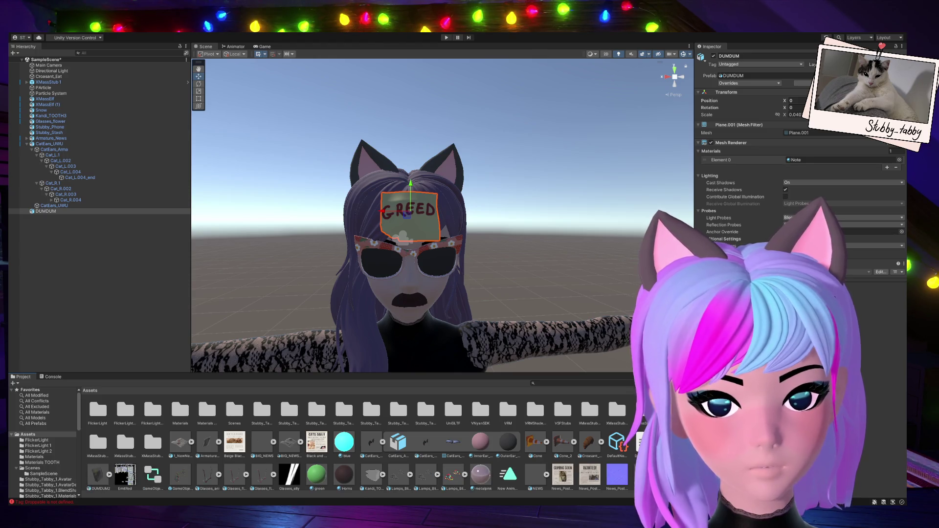
Place the DUMDUM2 GREED note asset from Assets onto the avatar's forehead.
{"action": "scroll", "coordinate": [338, 442], "scroll_direction": "down", "scroll_amount": 3}
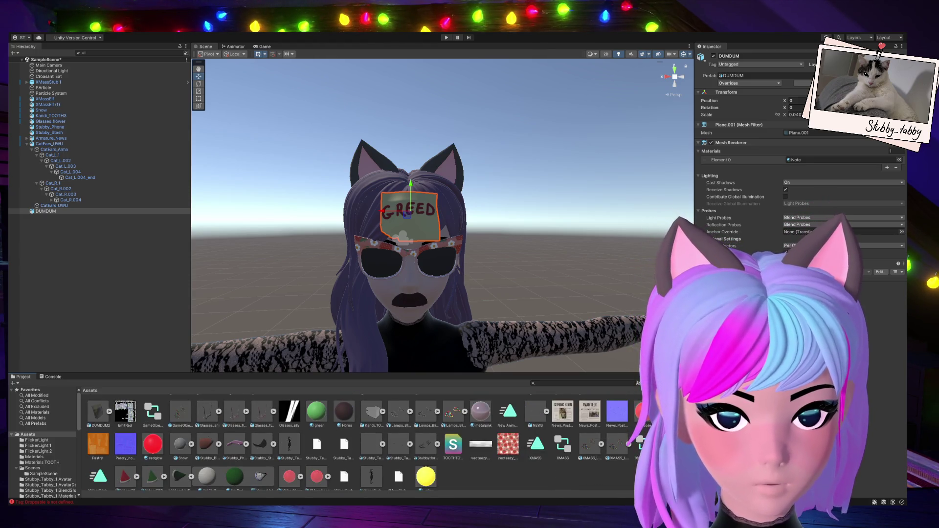
{"action": "scroll", "coordinate": [337, 443], "scroll_direction": "up", "scroll_amount": 3}
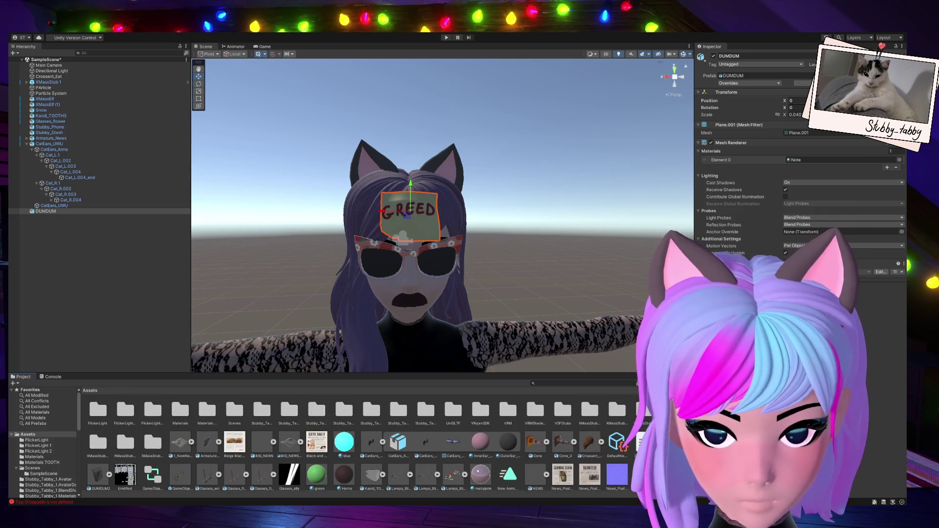
{"action": "left_click", "coordinate": [469, 453]}
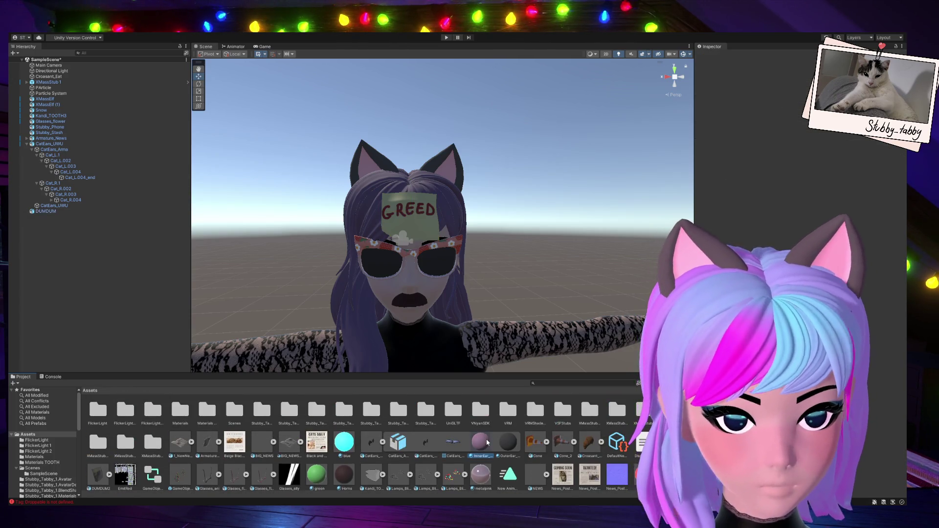
{"action": "left_click", "coordinate": [645, 443]}
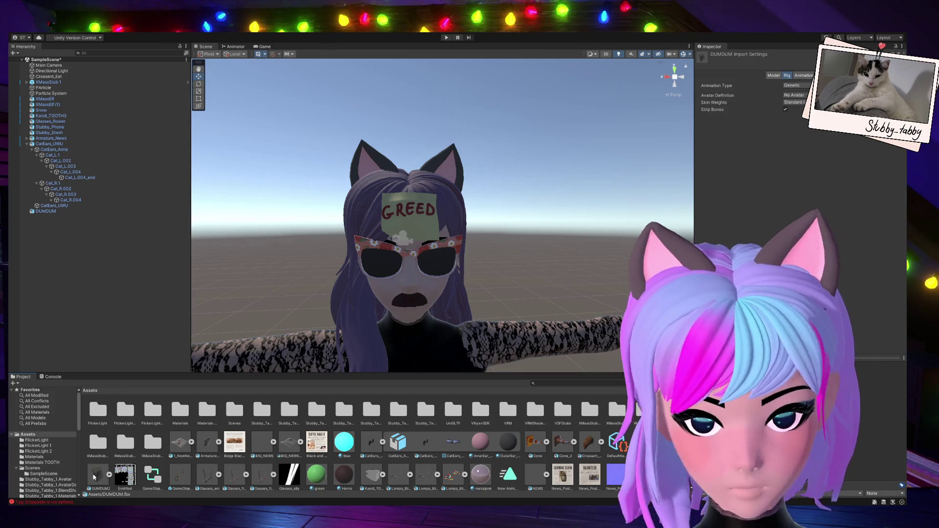
{"action": "left_click_drag", "start_coordinate": [97, 473], "coordinate": [336, 289]}
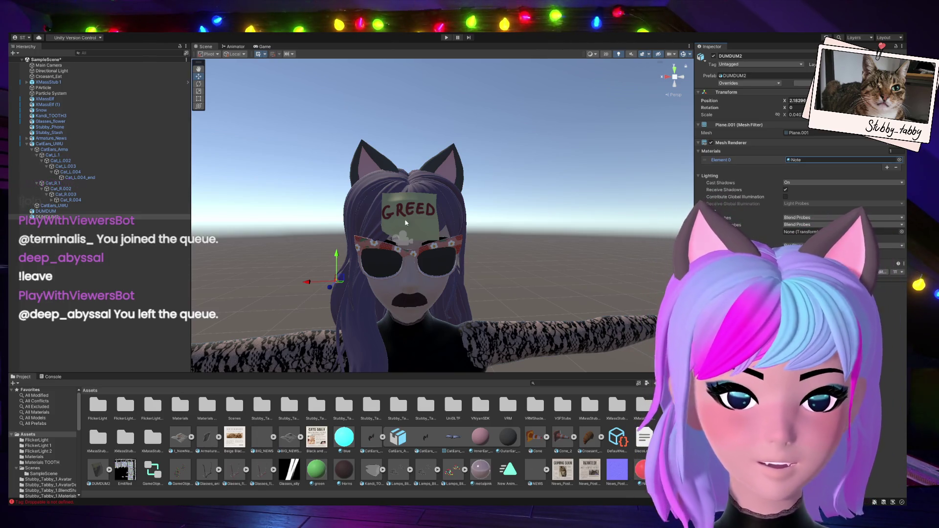
Select the DUMDUM and DUMDUM2 notes, then enter Play mode with Ctrl+P.
{"action": "left_click", "coordinate": [413, 217]}
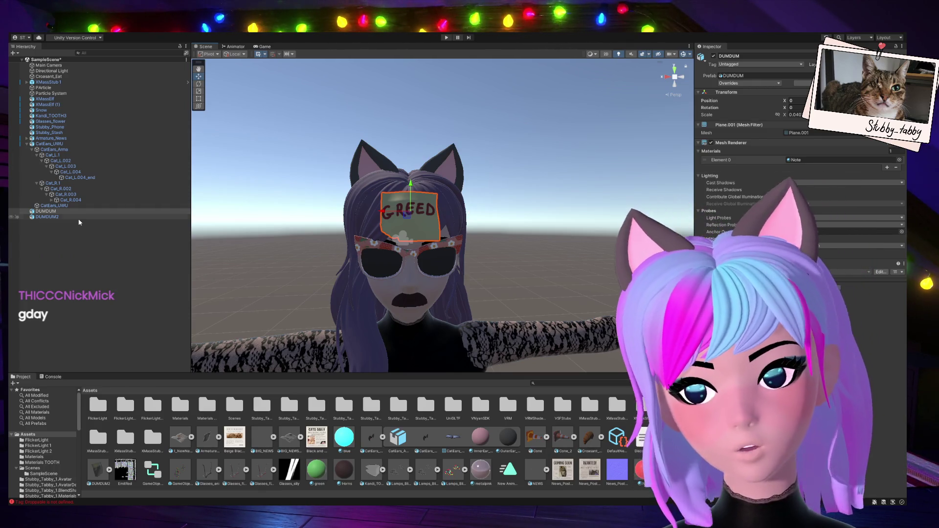
{"action": "left_click", "coordinate": [47, 217]}
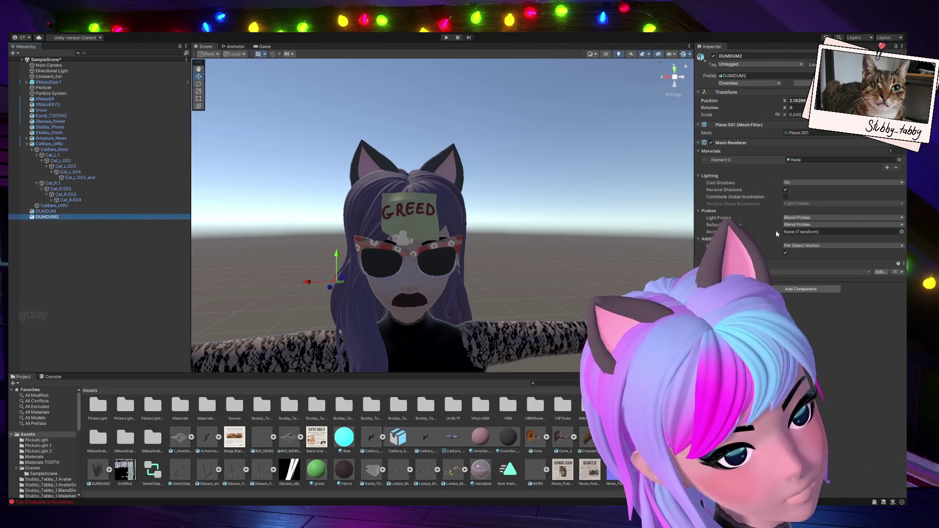
{"action": "left_click", "coordinate": [800, 292]}
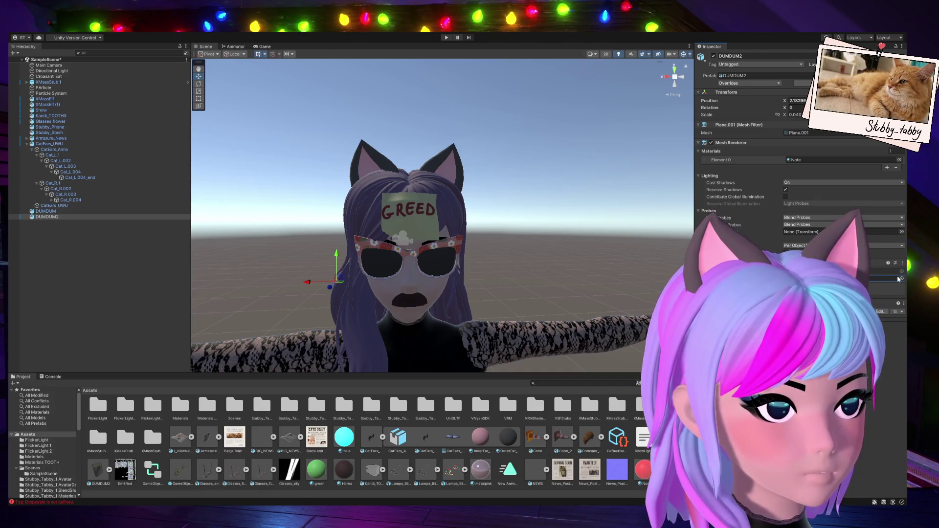
{"action": "key", "text": "ctrl+p"}
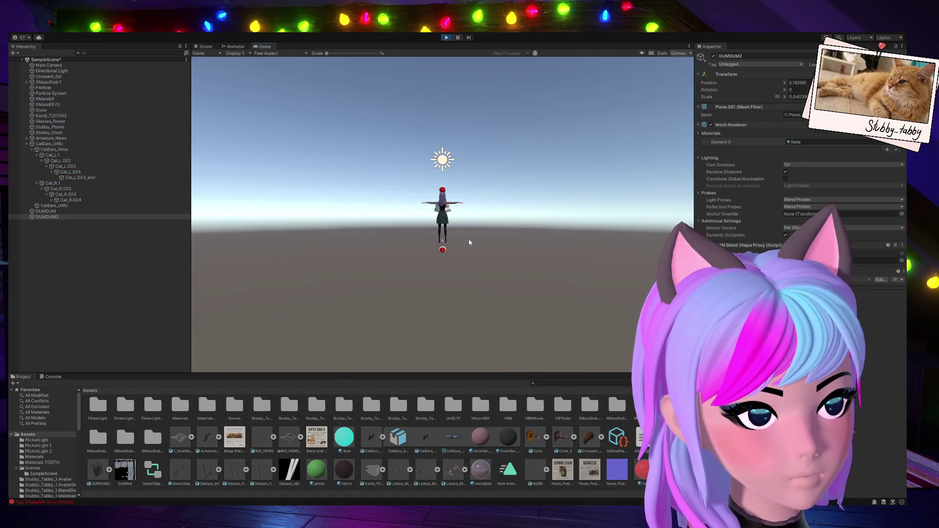
In the Scene view, set DUMDUM2's Position X to 0.
{"action": "left_click", "coordinate": [206, 46]}
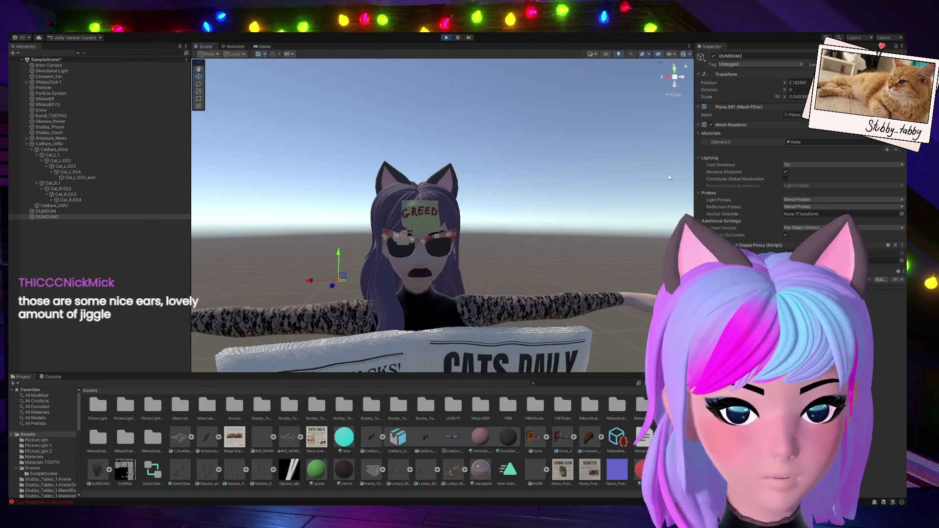
{"action": "left_click", "coordinate": [803, 83]}
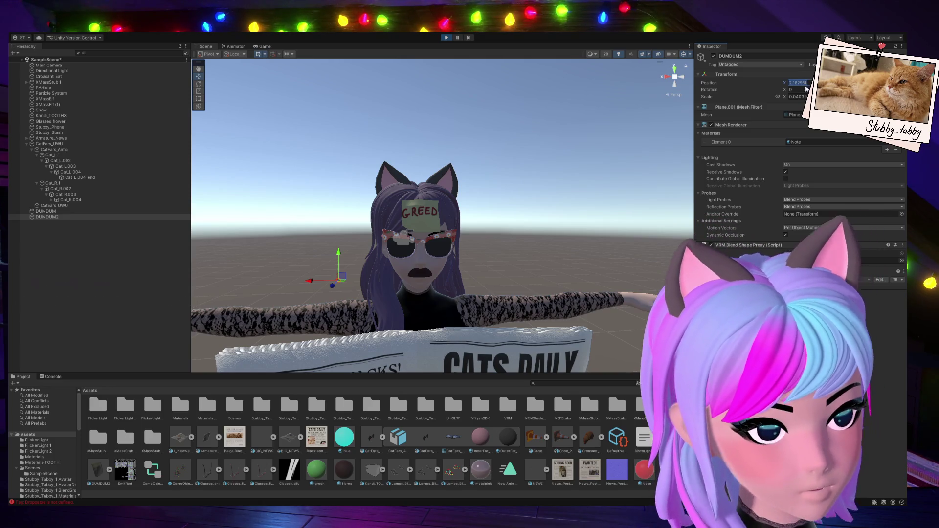
{"action": "type", "text": "0"}
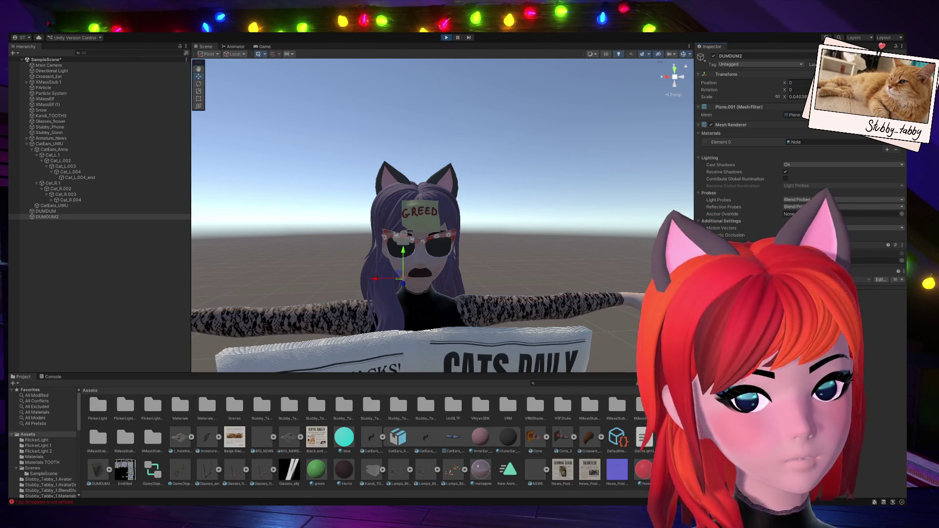
{"action": "key", "text": "Return"}
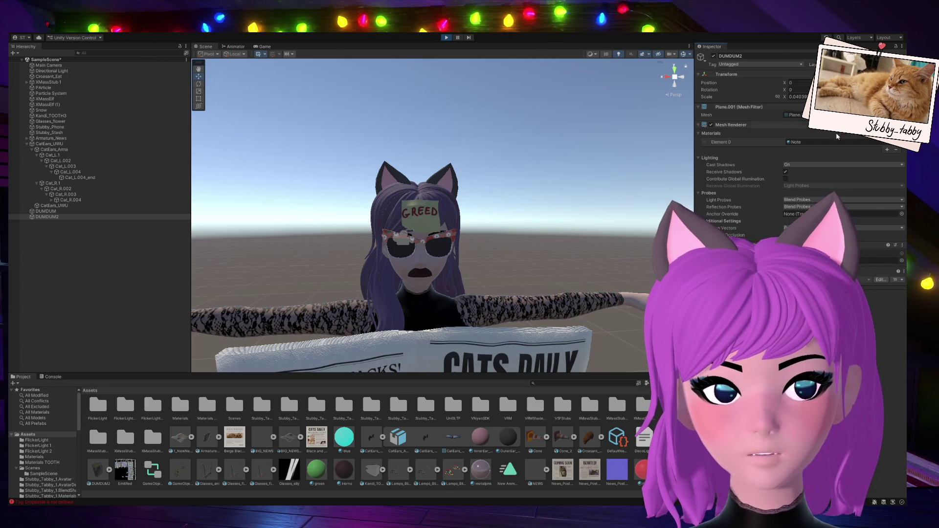
Drag the DUMDUM2 GREED note left off the forehead to beside the avatar's head.
{"action": "scroll", "coordinate": [487, 246], "scroll_direction": "down", "scroll_amount": 3}
{"action": "scroll", "coordinate": [483, 253], "scroll_direction": "down", "scroll_amount": 5}
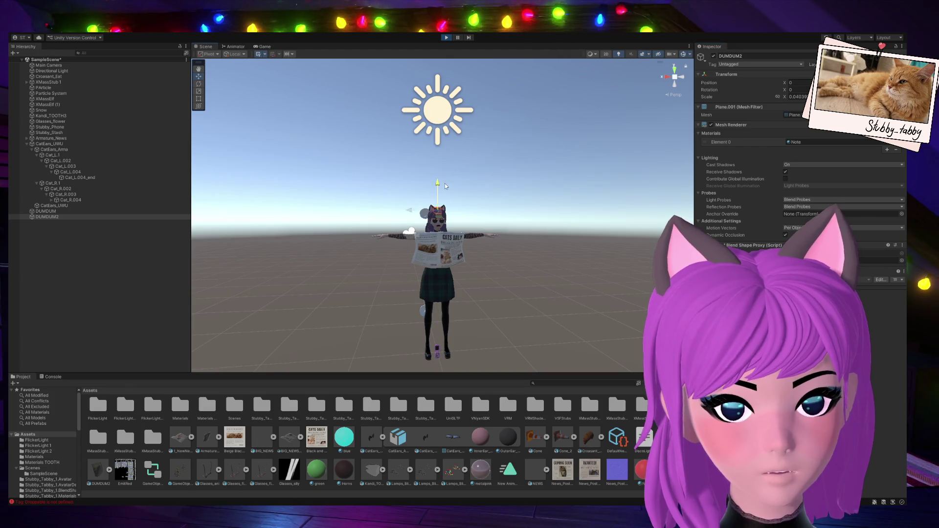
{"action": "scroll", "coordinate": [440, 287], "scroll_direction": "up", "scroll_amount": 5}
{"action": "mouse_move", "coordinate": [441, 291]}
{"action": "right_mouse_down"}
{"action": "mouse_move", "coordinate": [314, 256]}
{"action": "mouse_move", "coordinate": [507, 229]}
{"action": "right_mouse_up"}
{"action": "left_click_drag", "start_coordinate": [507, 229], "coordinate": [457, 228]}
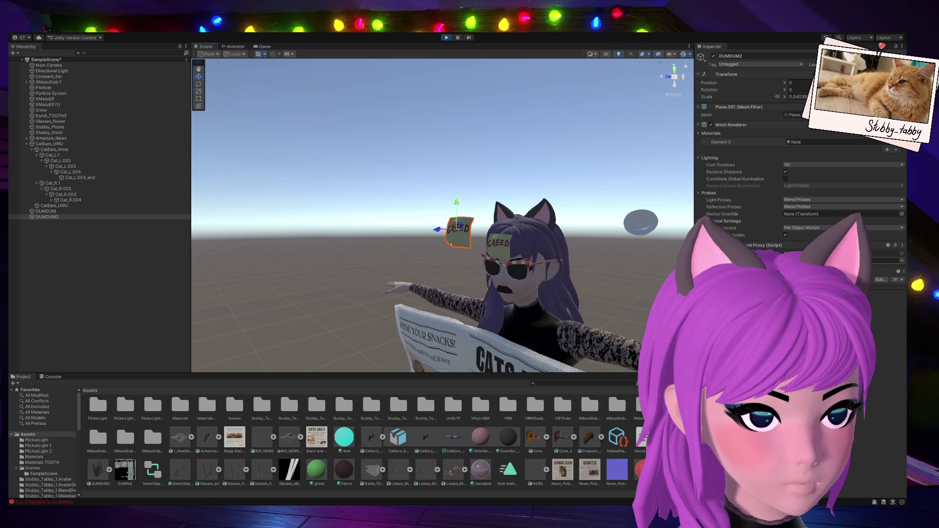
{"action": "middle_click_drag", "start_coordinate": [428, 275], "coordinate": [482, 261]}
{"action": "left_click", "coordinate": [482, 261]}
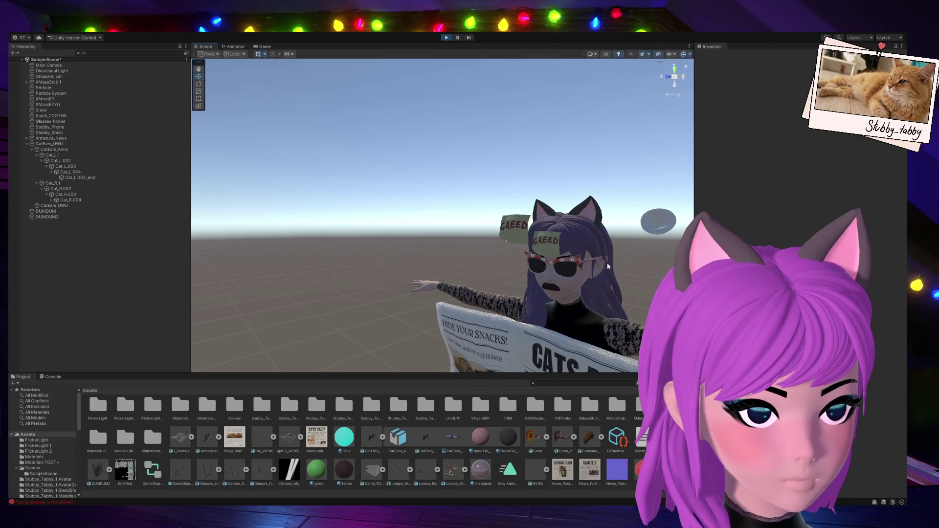
{"action": "left_click", "coordinate": [507, 227]}
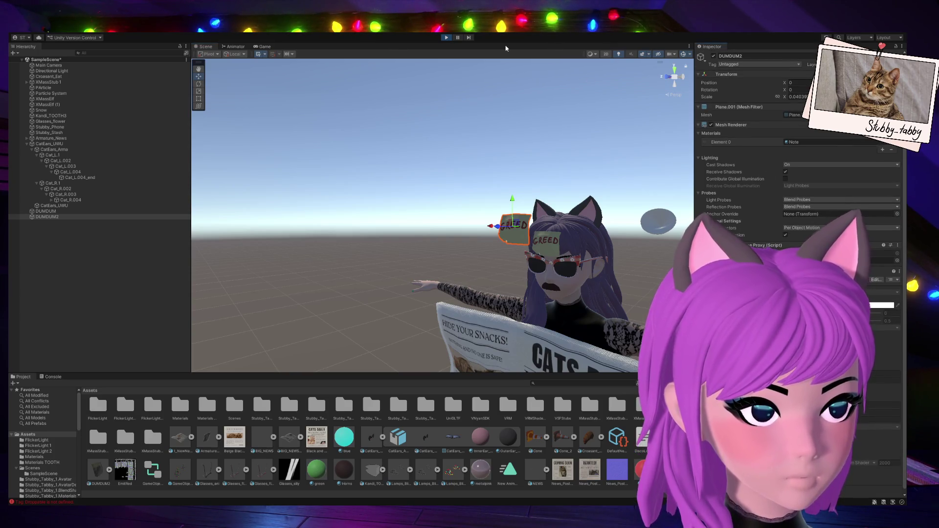
{"action": "left_click", "coordinate": [445, 39]}
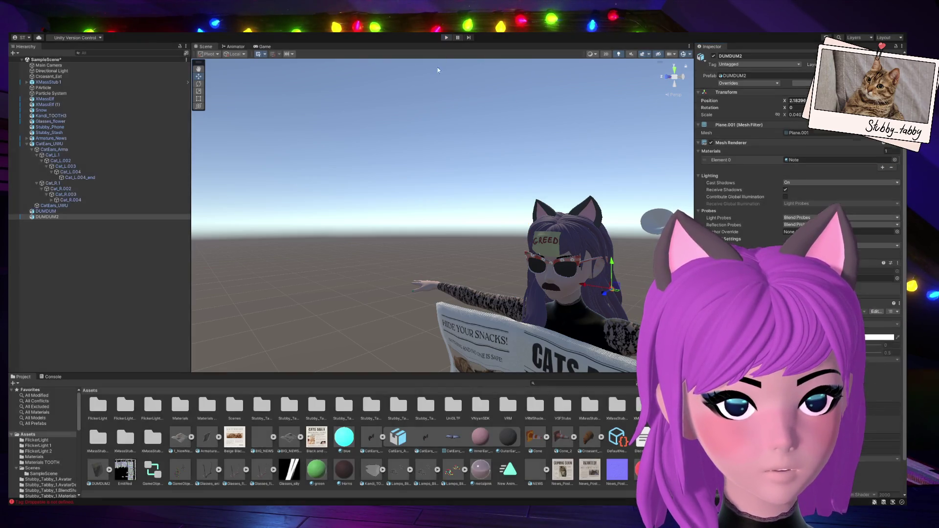
{"action": "left_click_drag", "start_coordinate": [412, 232], "coordinate": [322, 198], "text": "alt"}
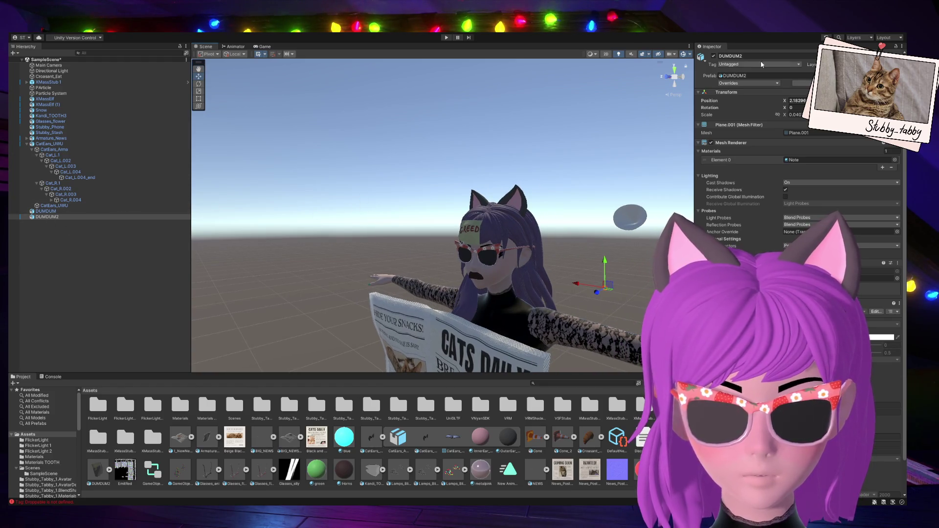
{"action": "left_click", "coordinate": [59, 206]}
{"action": "left_click", "coordinate": [74, 188]}
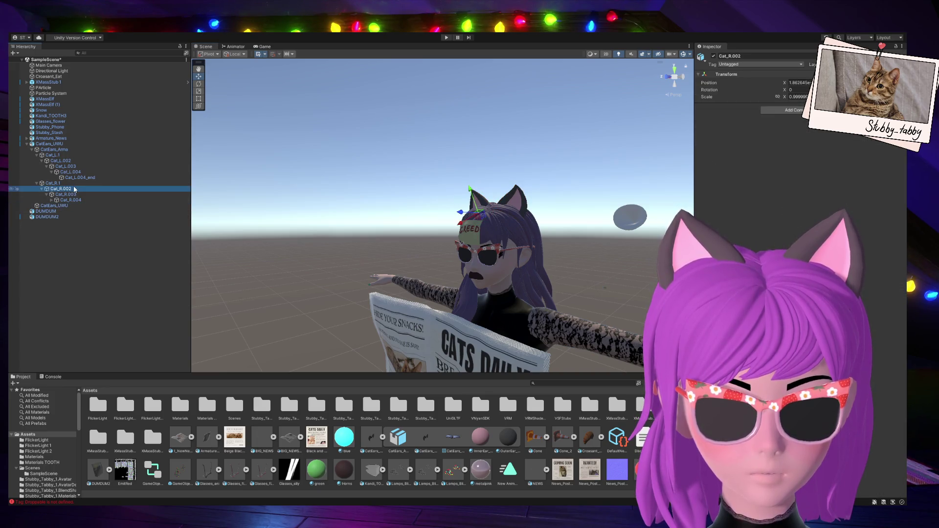
{"action": "left_click", "coordinate": [74, 167]}
{"action": "left_click", "coordinate": [68, 149]}
{"action": "left_click", "coordinate": [67, 145]}
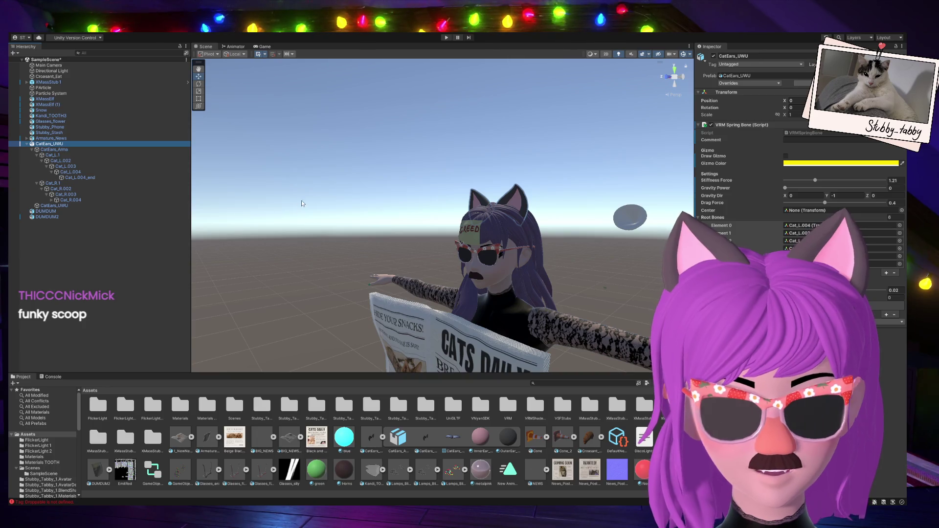
{"action": "mouse_move", "coordinate": [453, 215]}
{"action": "left_mouse_down", "text": "alt"}
{"action": "mouse_move", "coordinate": [398, 212]}
{"action": "mouse_move", "coordinate": [415, 232]}
{"action": "mouse_move", "coordinate": [408, 223]}
{"action": "left_mouse_up", "text": "alt"}
{"action": "left_click", "coordinate": [408, 222]}
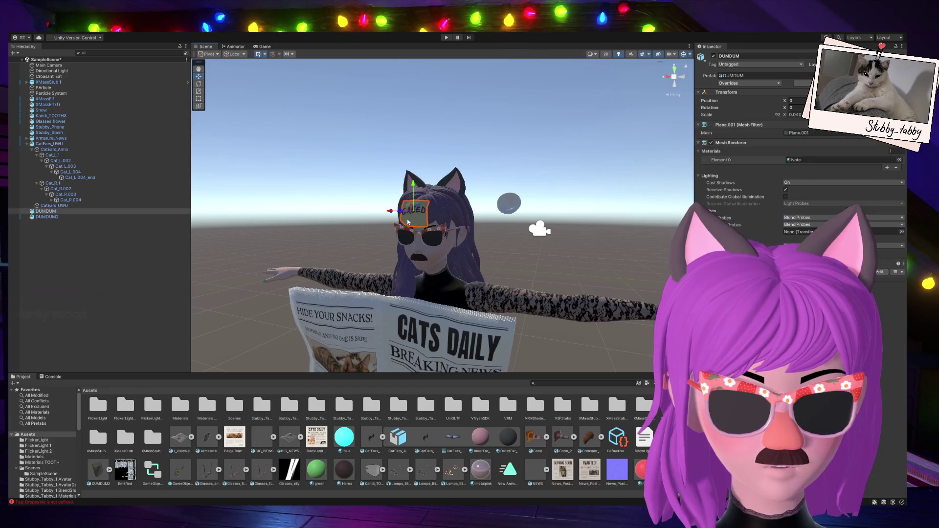